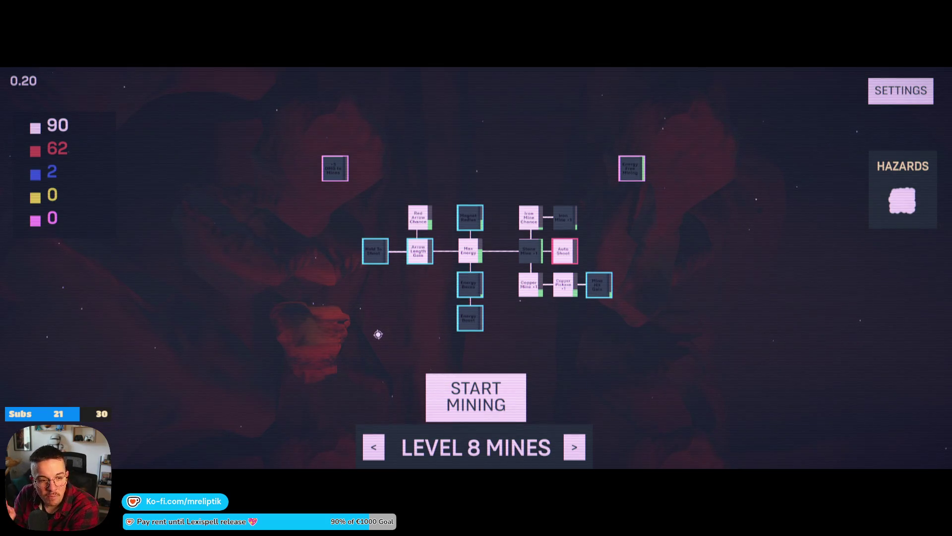
Buy the Arrow Length Gain and Copper Mine +1 upgrades, then start the level 8 mining run.
mouse_move(421, 205)
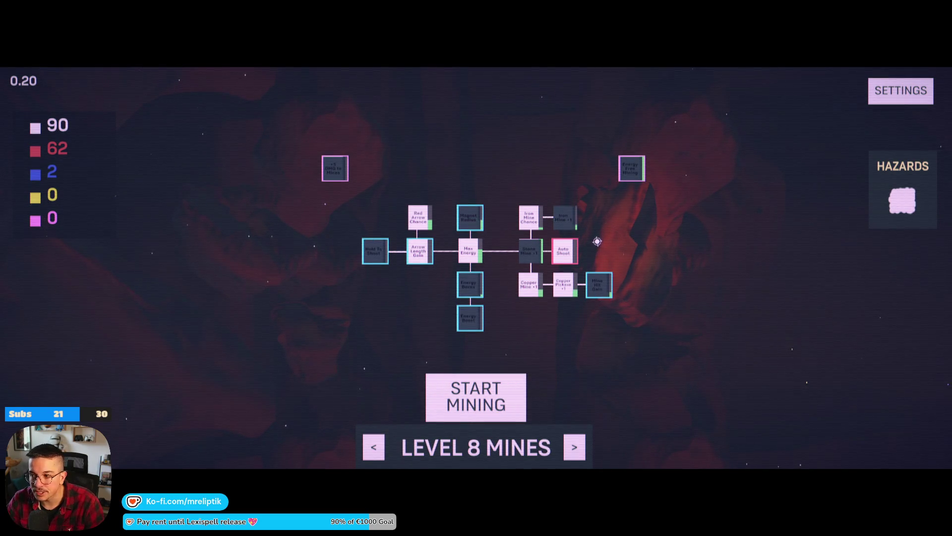
mouse_move(412, 216)
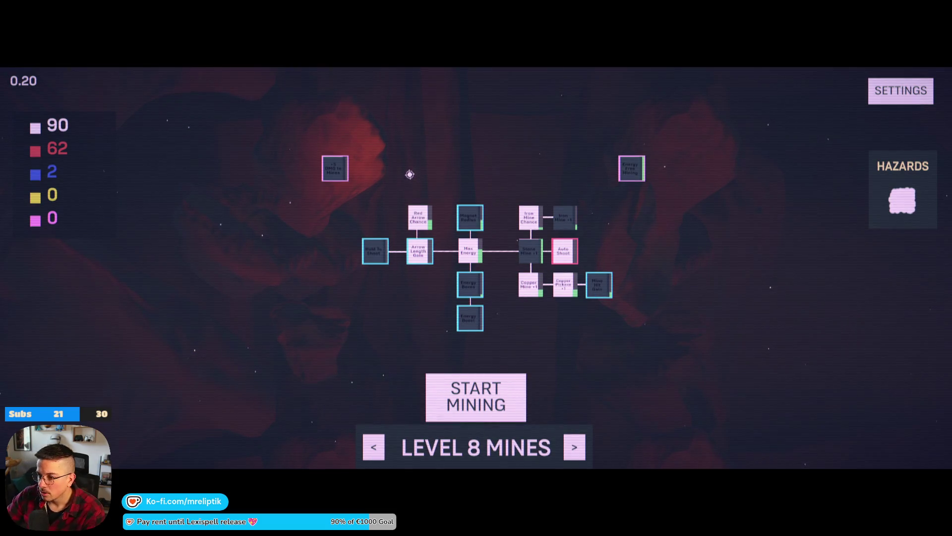
mouse_move(418, 222)
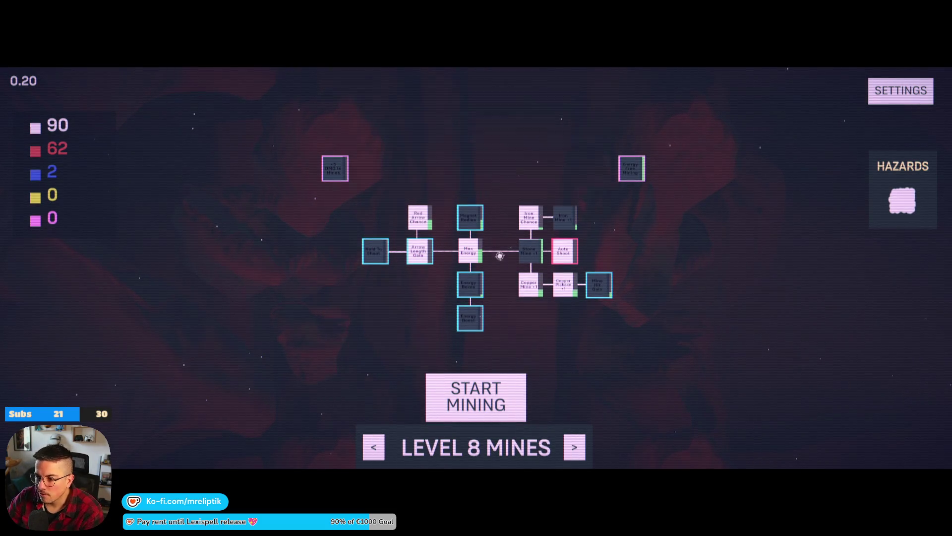
scroll(506, 213, up, 2)
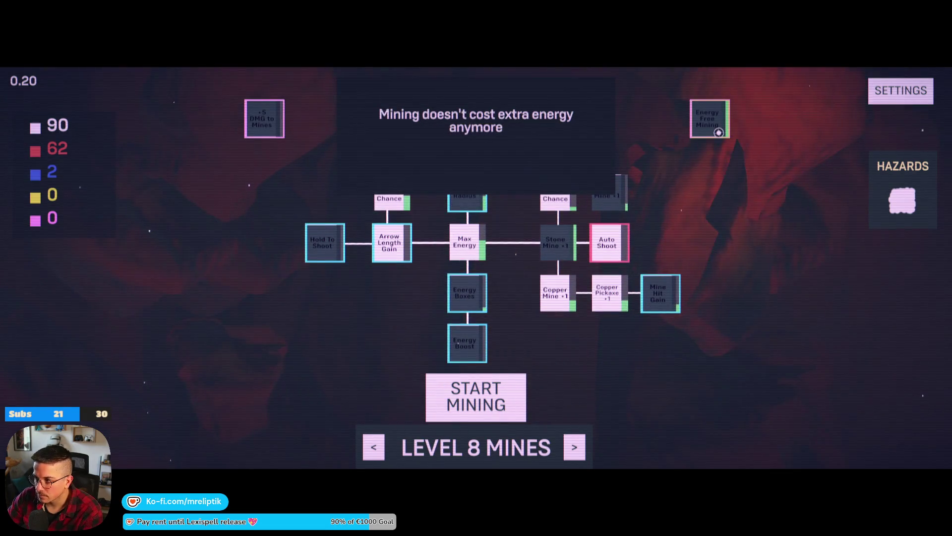
mouse_move(563, 294)
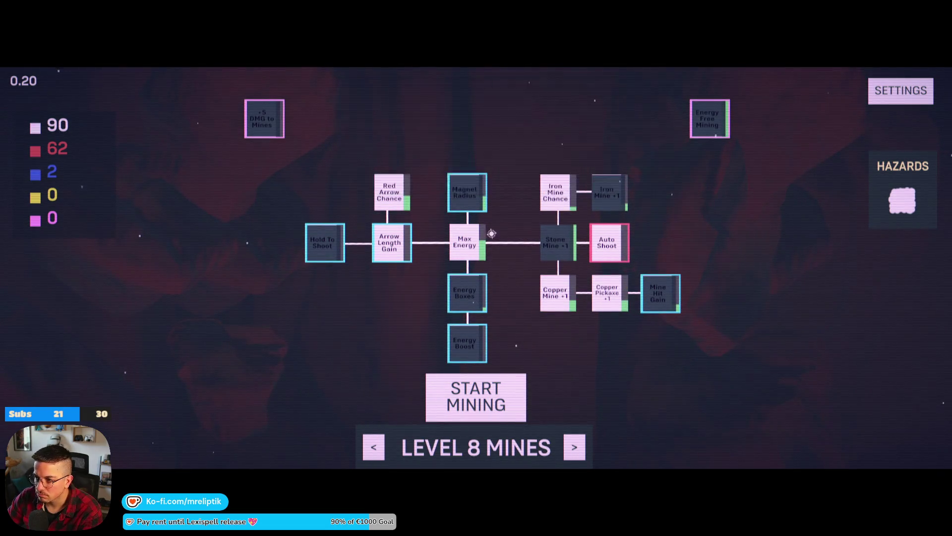
mouse_move(388, 251)
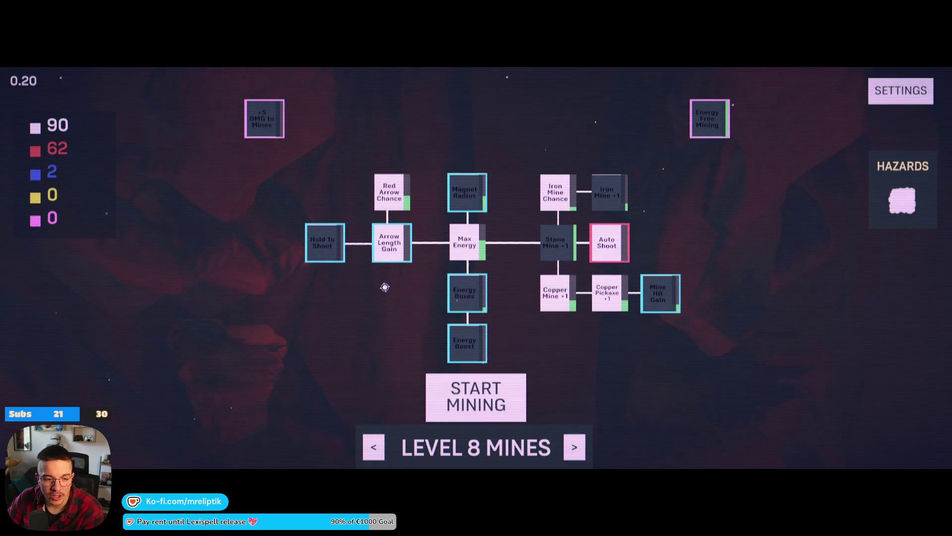
click(389, 249)
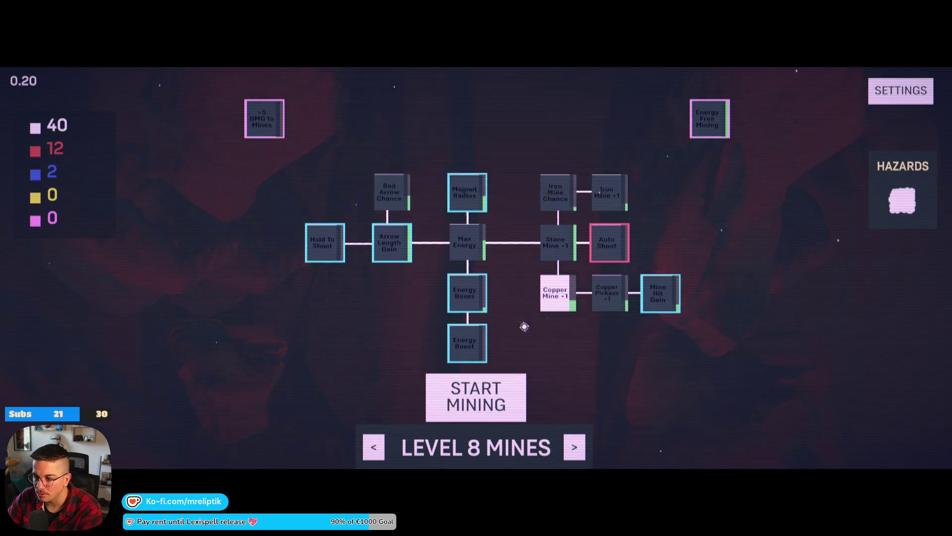
click(556, 292)
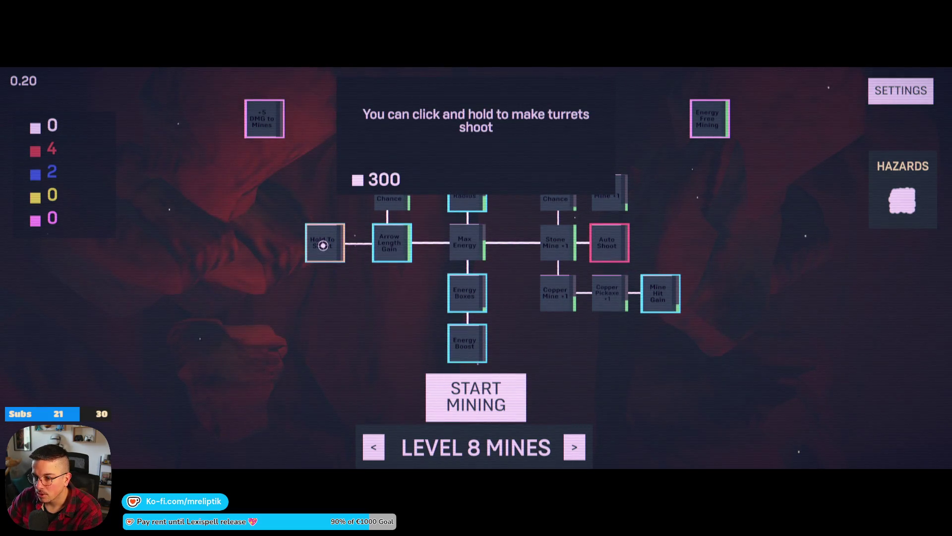
click(466, 399)
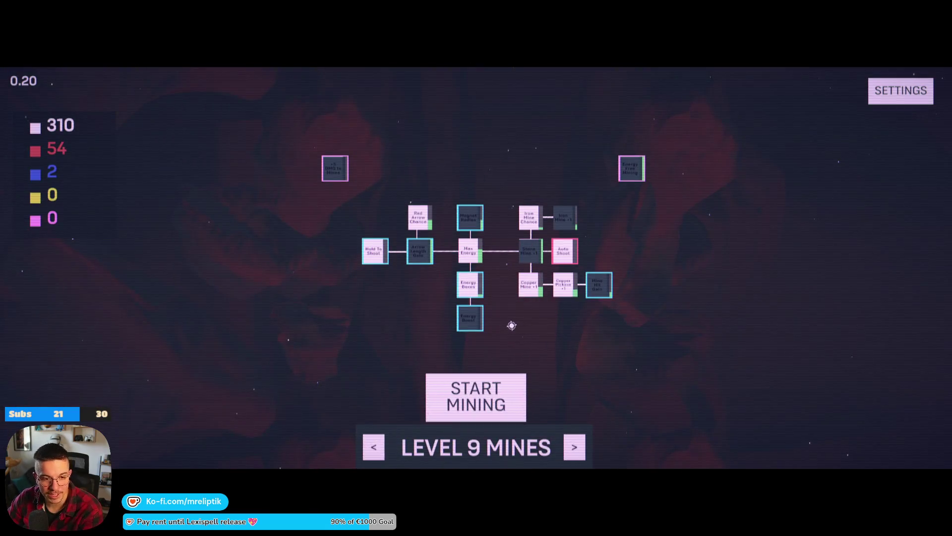
Buy Hold To Shoot and Red Arrow Chance, then start the level 9 mine.
mouse_move(569, 260)
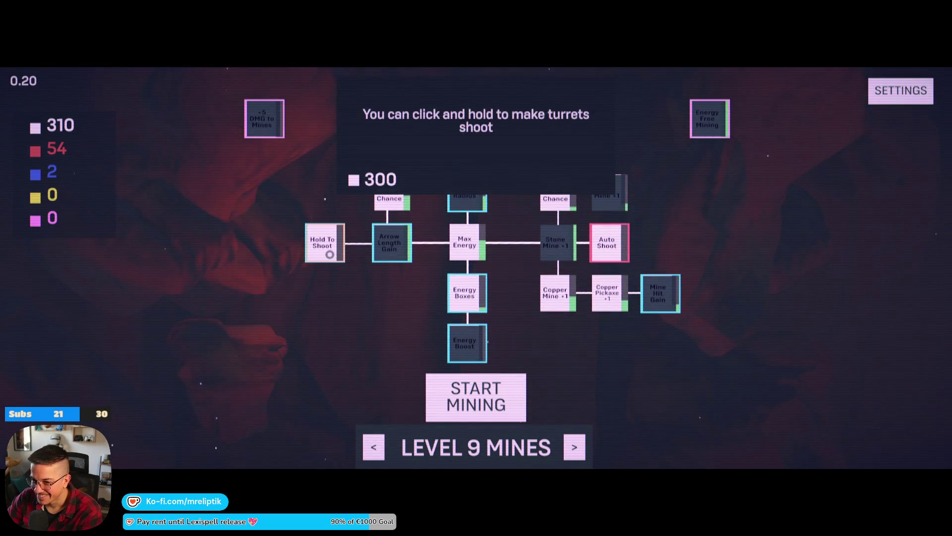
click(323, 243)
click(390, 191)
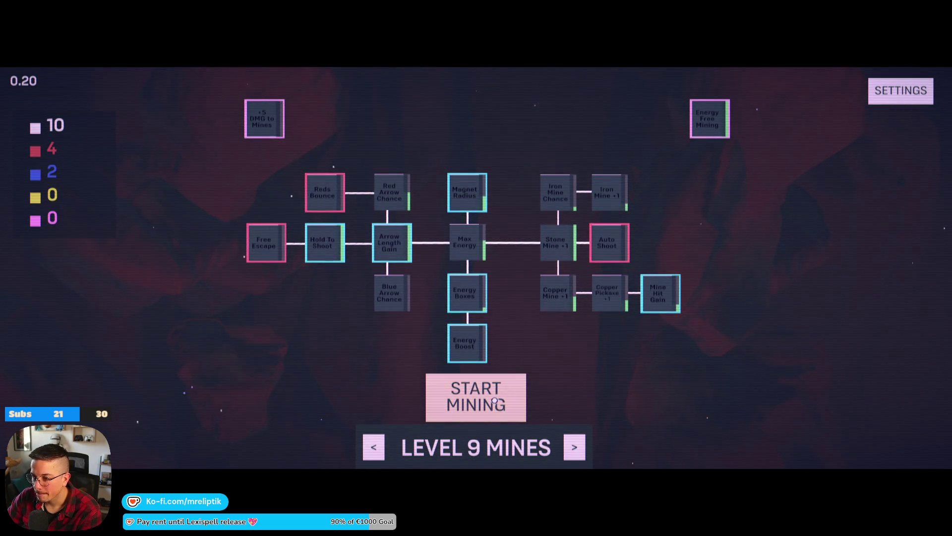
click(516, 399)
Shoot off the red segment and several white maze segments on the right.
click(575, 389)
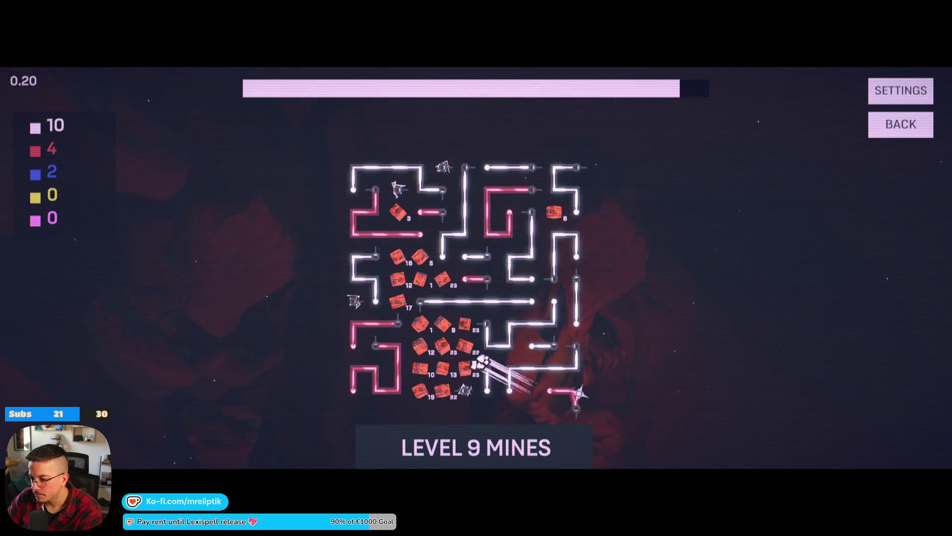
click(578, 230)
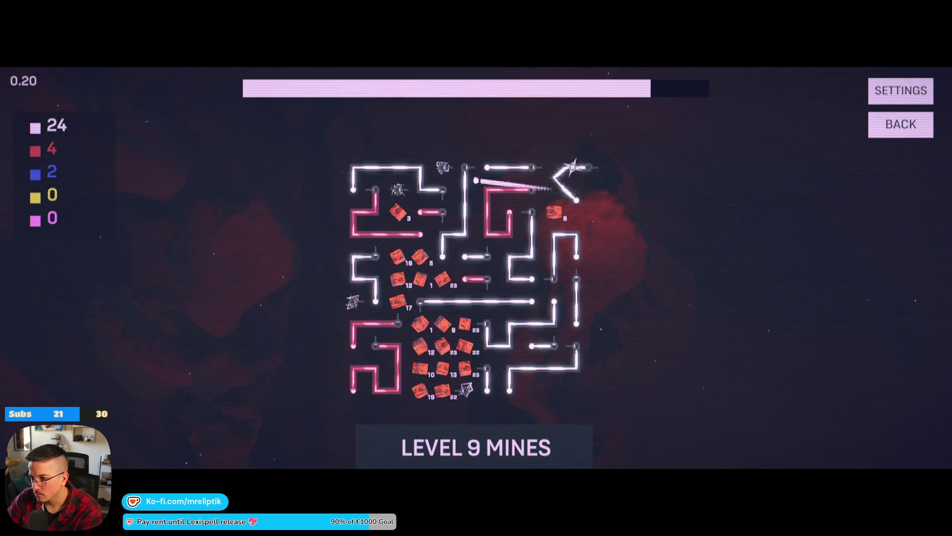
click(471, 234)
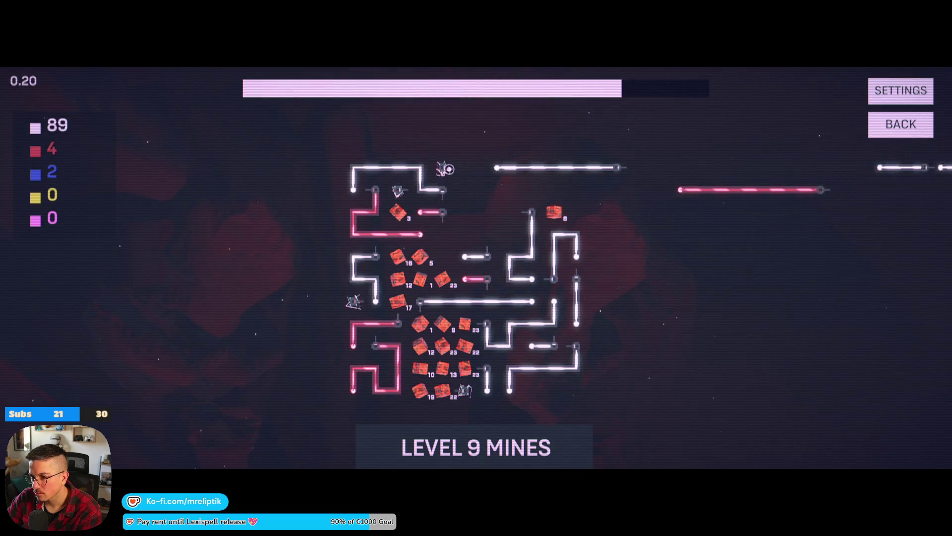
click(447, 260)
click(487, 214)
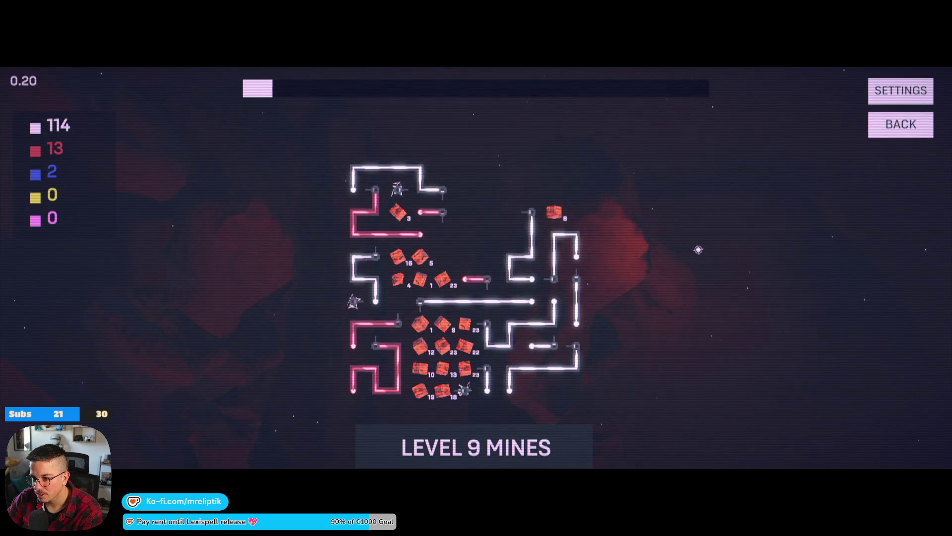
Capture the level 9 maze region with Spectacle, then reposition and widen the preview window.
key(shift+super+s)
mouse_move(351, 135)
mouse_down()
mouse_move(425, 282)
mouse_move(595, 419)
mouse_up()
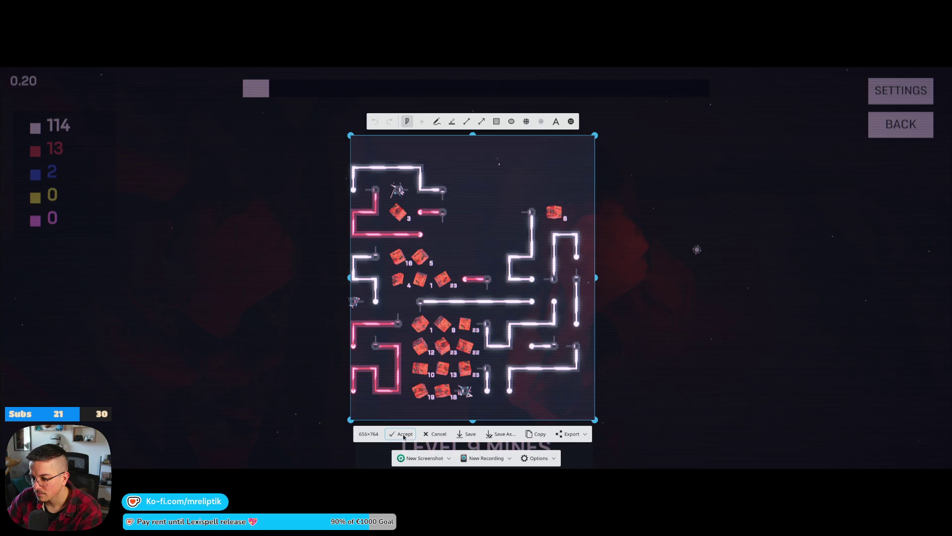
click(404, 435)
mouse_move(504, 131)
mouse_down()
mouse_move(942, 211)
mouse_move(942, 159)
mouse_move(473, 128)
mouse_move(456, 106)
mouse_up()
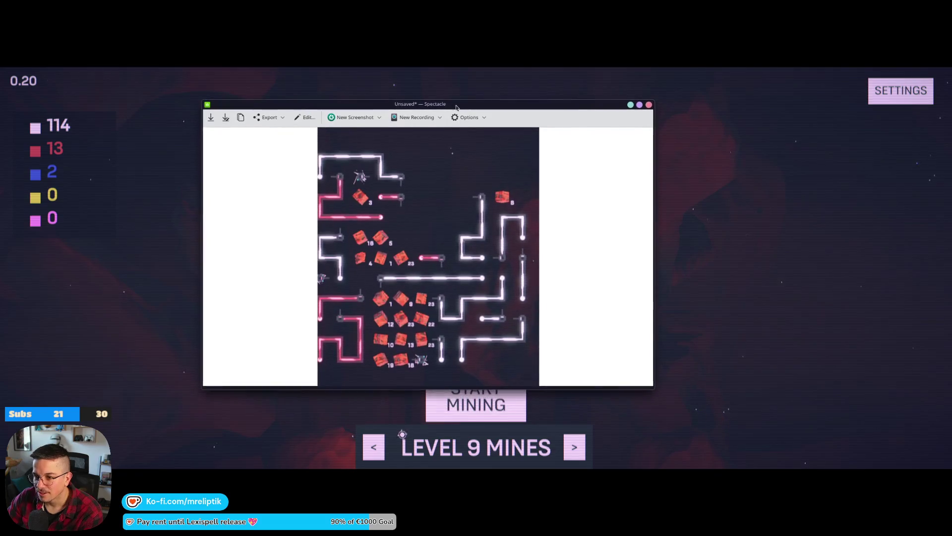
mouse_move(654, 181)
mouse_down()
mouse_move(765, 181)
mouse_move(716, 181)
mouse_up()
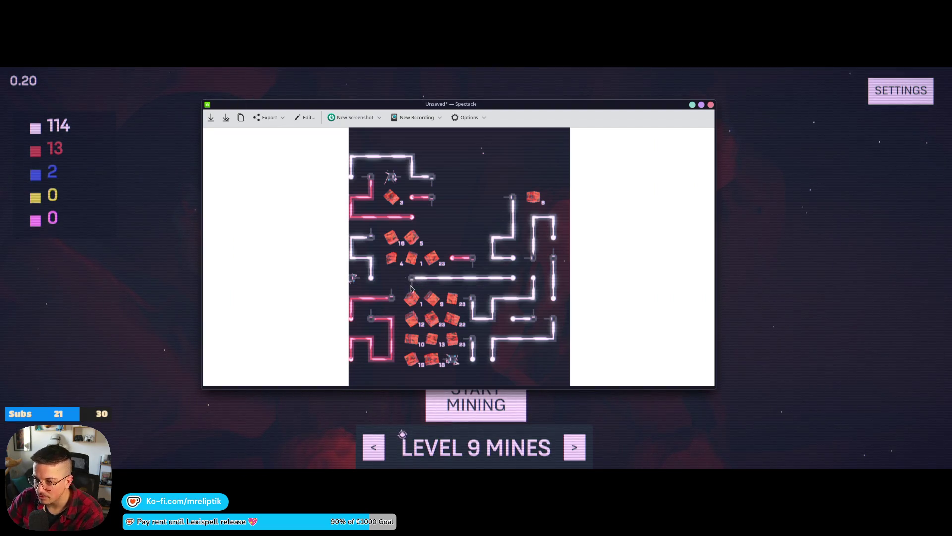
Close the screenshot preview, buy Max Energy, and restart the level 9 mine.
click(709, 105)
click(468, 250)
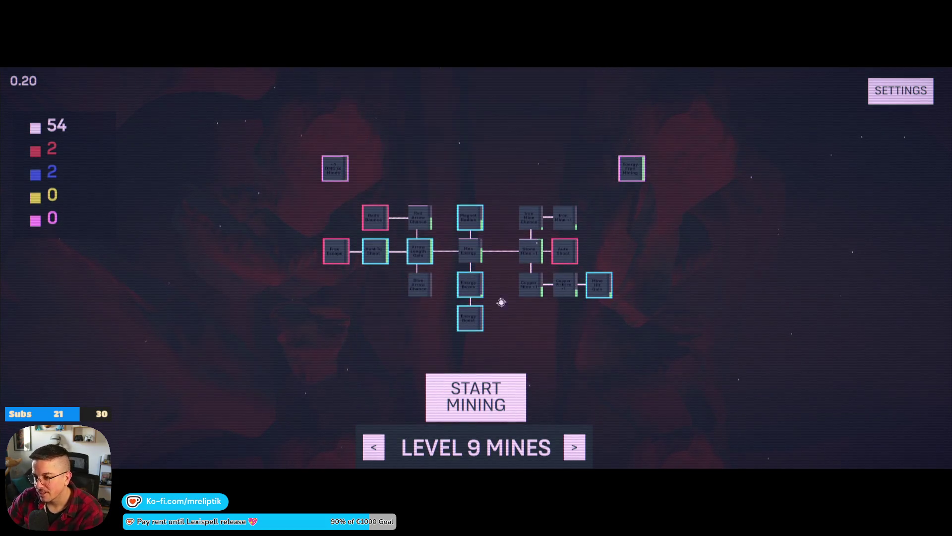
click(476, 397)
Break the top-right maze walls and the vertical segments near the centre.
click(531, 168)
click(576, 198)
click(550, 198)
click(553, 232)
click(436, 167)
click(442, 200)
click(421, 223)
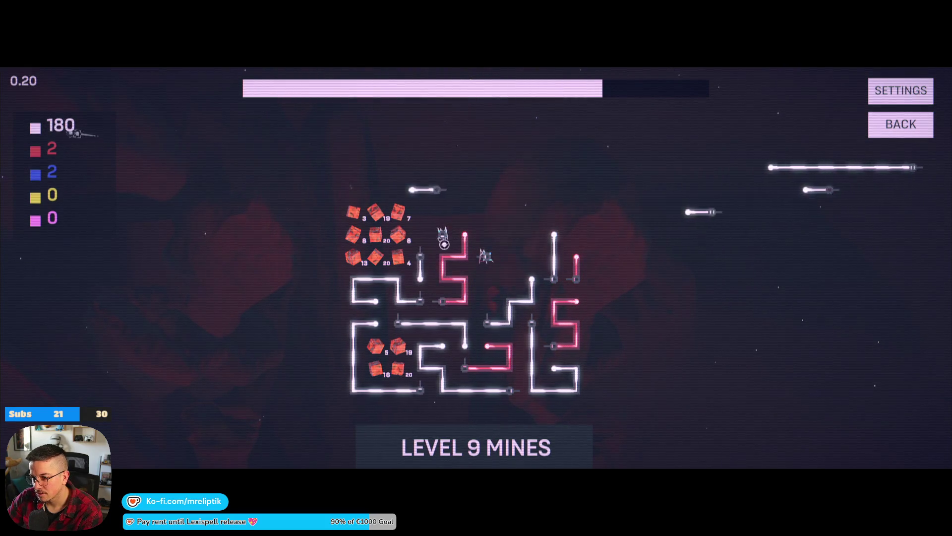
click(421, 270)
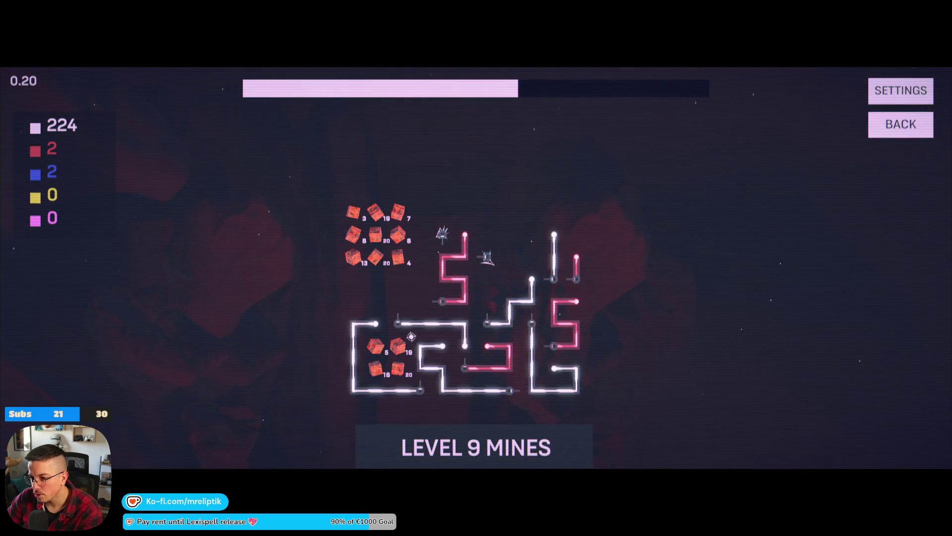
Break the remaining lower and left walls, finishing with the pink S piece to clear the mine.
click(398, 323)
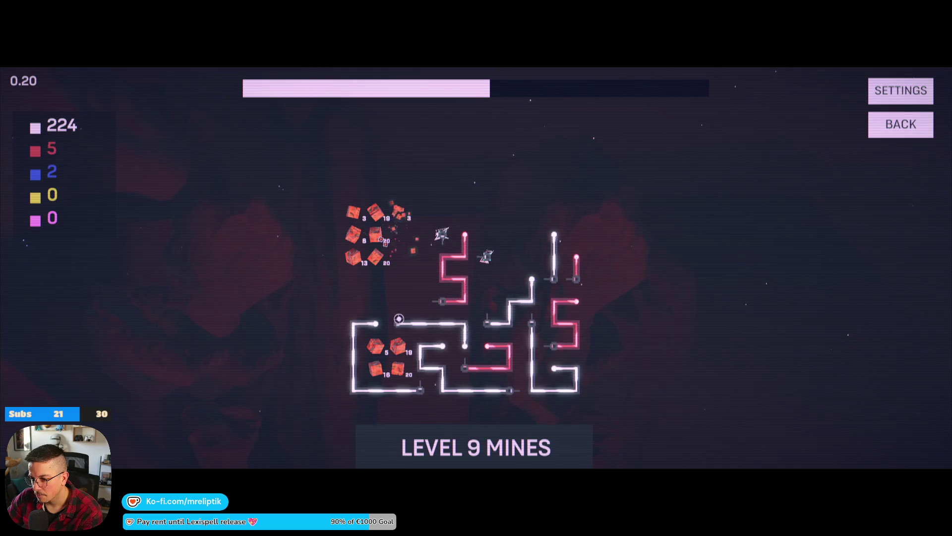
click(398, 213)
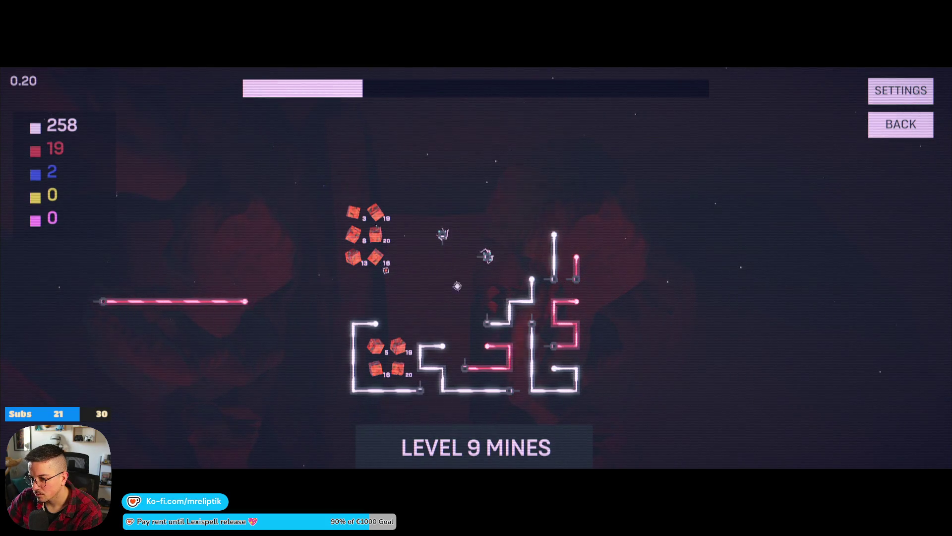
click(488, 322)
click(554, 280)
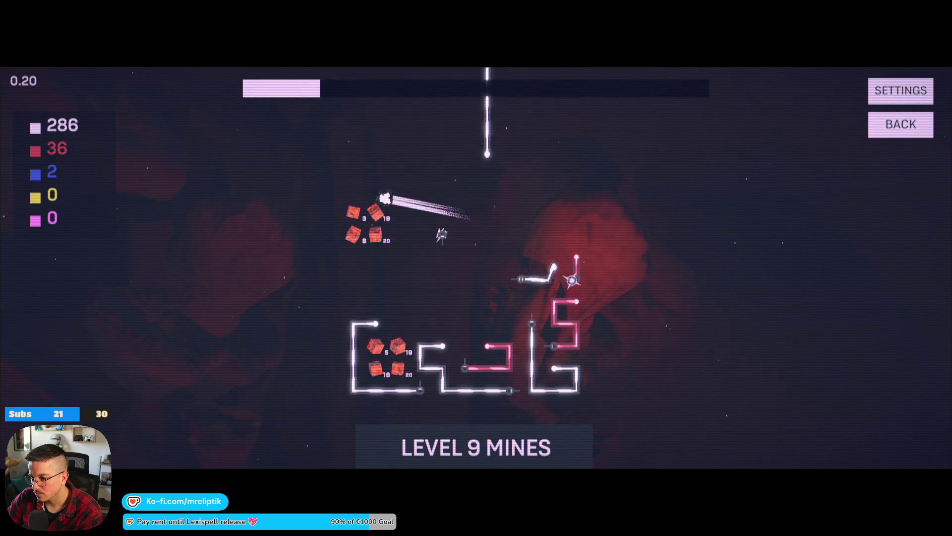
click(527, 330)
click(419, 387)
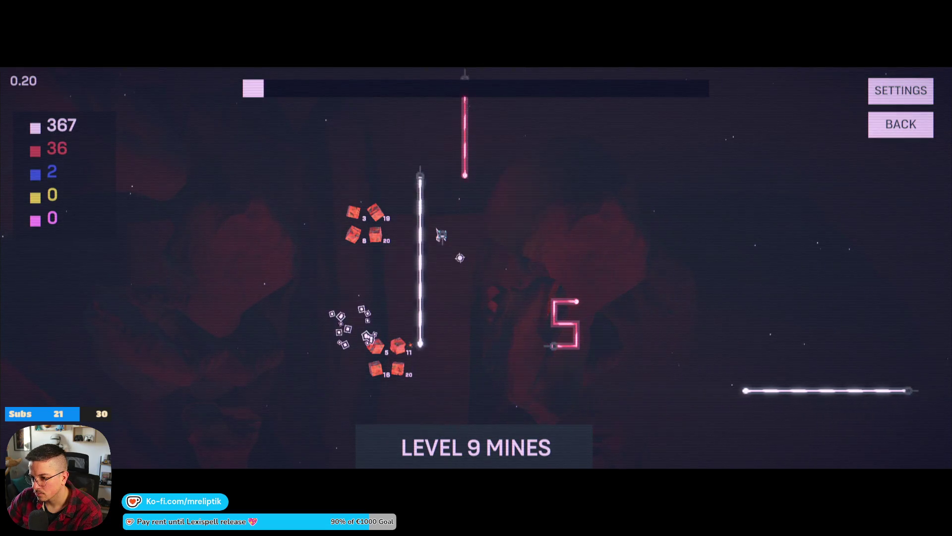
click(552, 342)
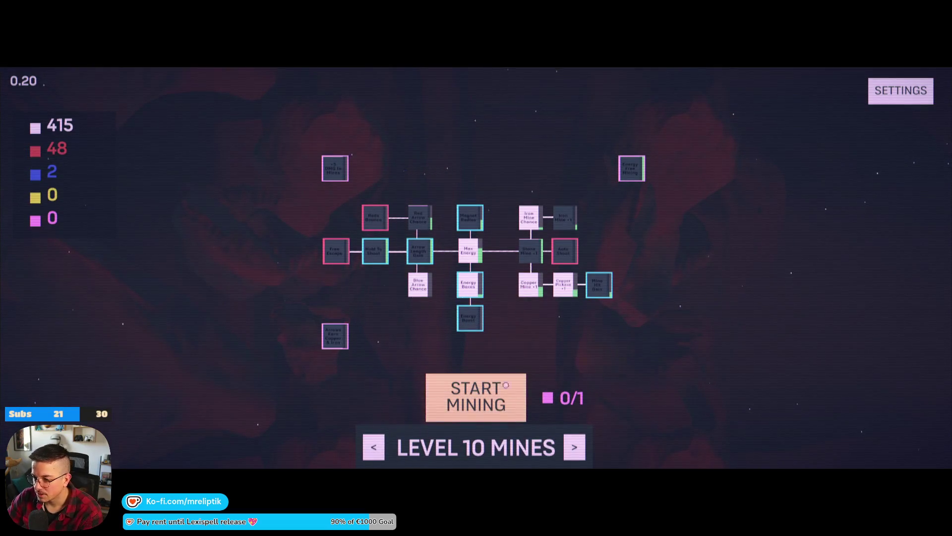
Purchase Blue Arrow Chance and Max Energy from the upgrade tree and launch the Level 10 mine.
mouse_move(535, 220)
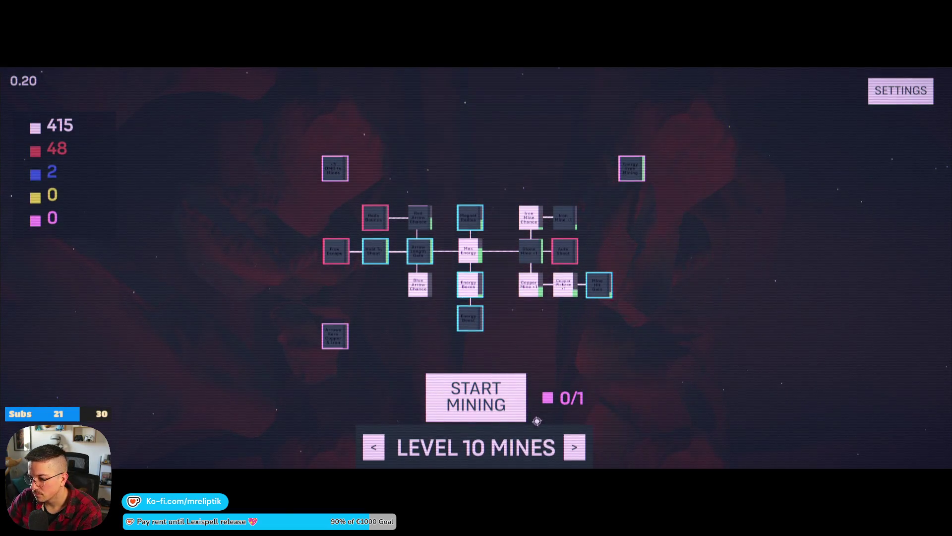
click(418, 285)
mouse_move(470, 290)
mouse_move(418, 289)
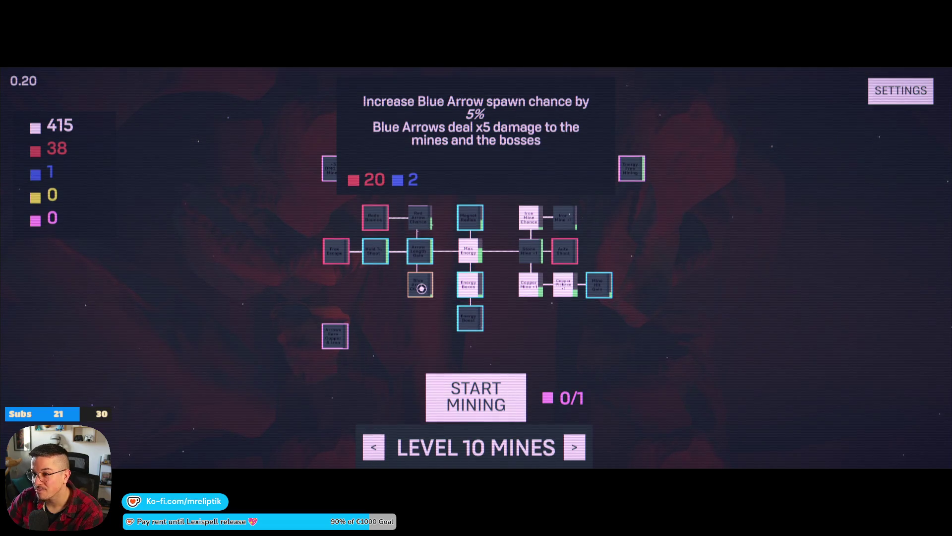
click(477, 247)
click(475, 397)
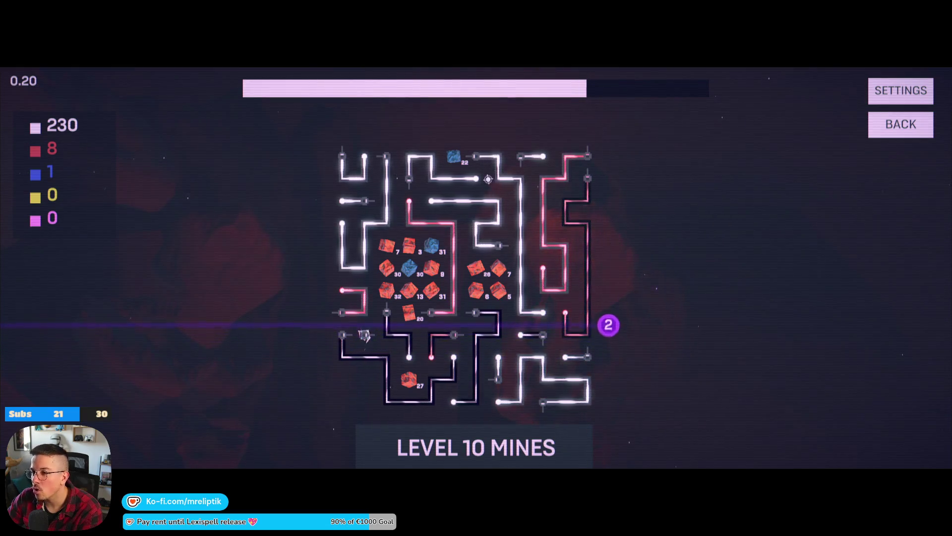
Break off the top-left, zigzag, vertical, U-shaped and L-shaped segments and hit the blue cube.
click(342, 156)
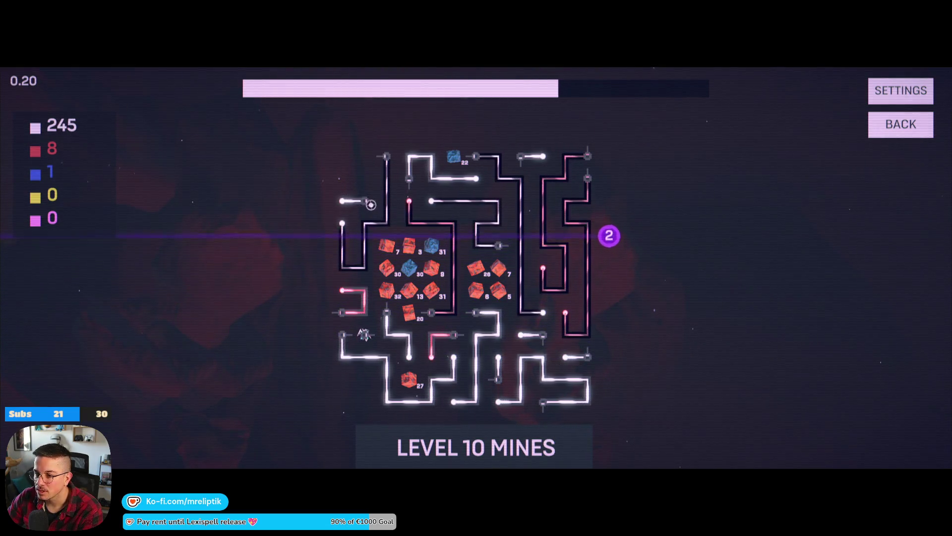
click(386, 158)
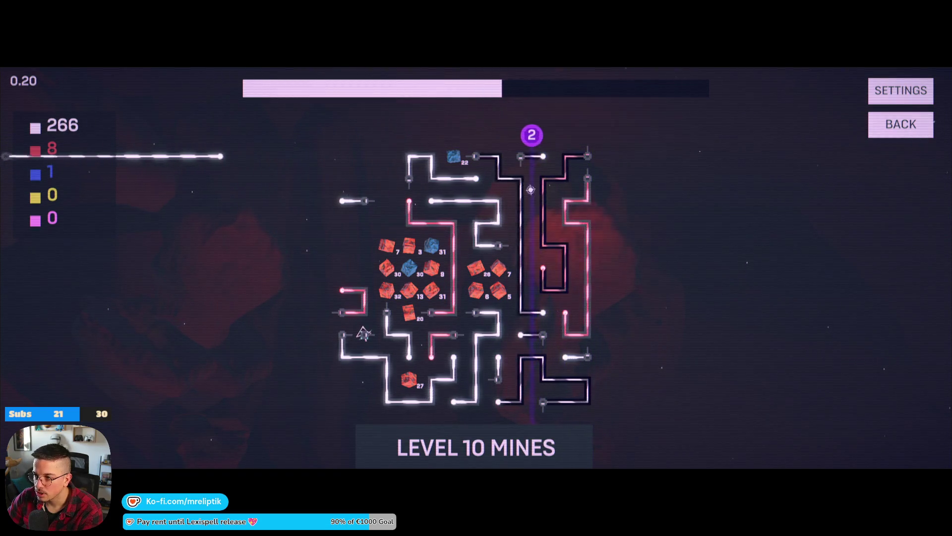
click(546, 417)
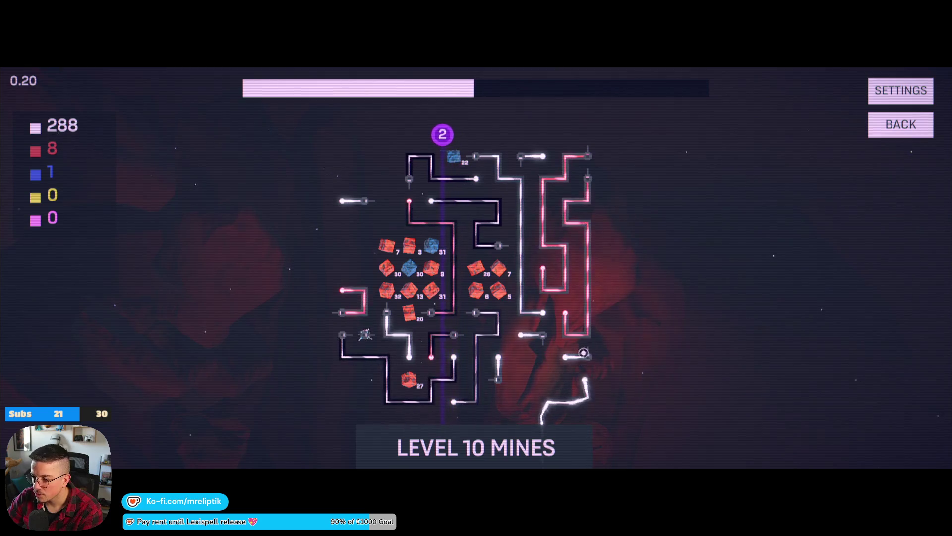
click(540, 345)
click(465, 154)
click(342, 312)
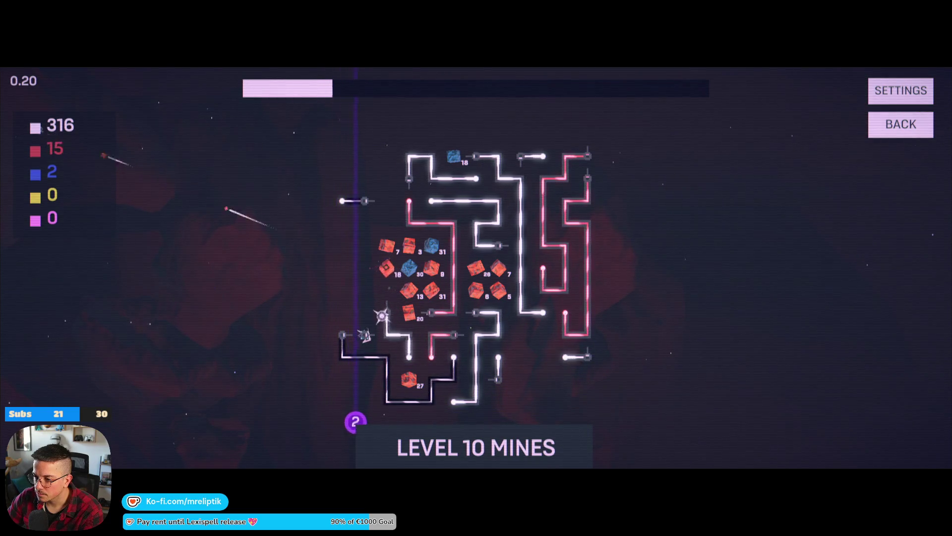
click(384, 315)
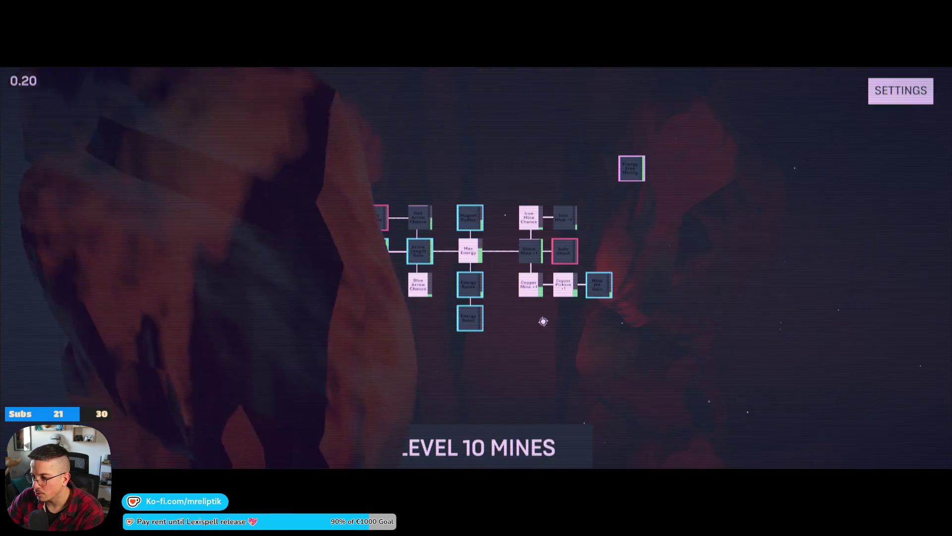
Buy Iron Mine Chance and Max Energy, then start a new mining run.
click(528, 218)
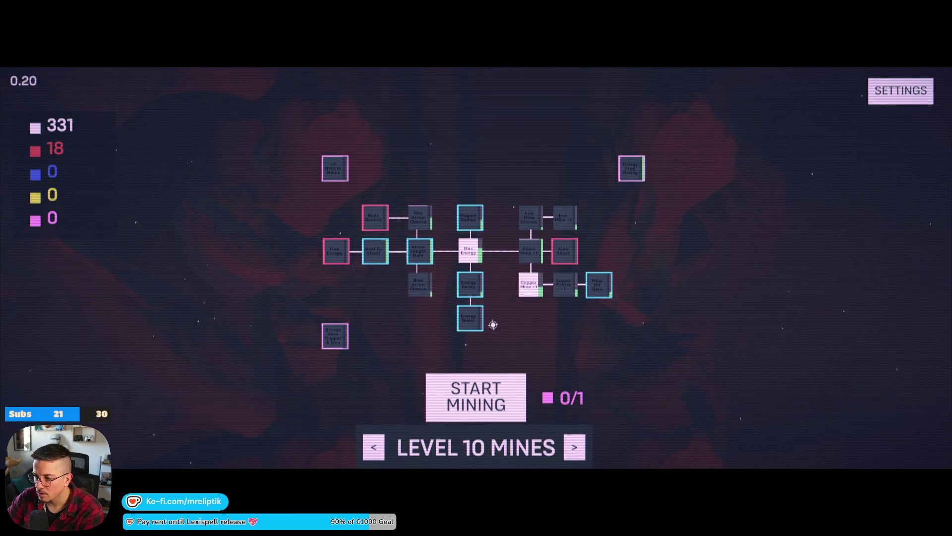
click(470, 251)
click(485, 393)
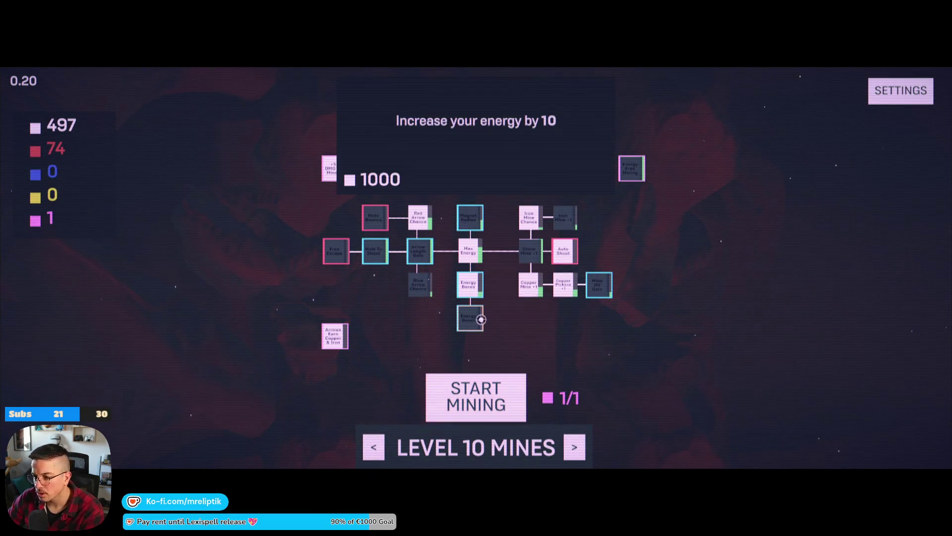
Buy +5 DMG to Mines, Auto Shoot and Copper Pickaxe, then start the next Level 10 run.
mouse_move(333, 166)
mouse_move(334, 340)
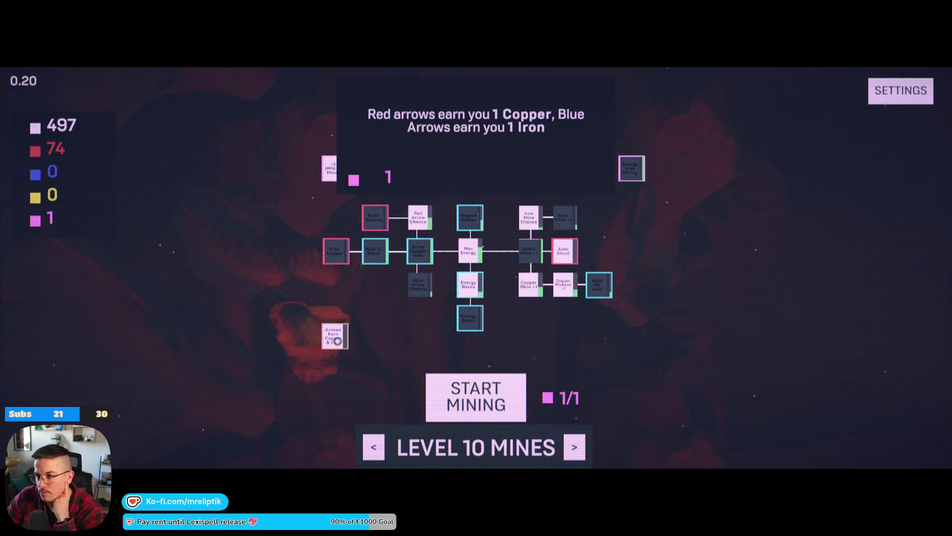
click(334, 166)
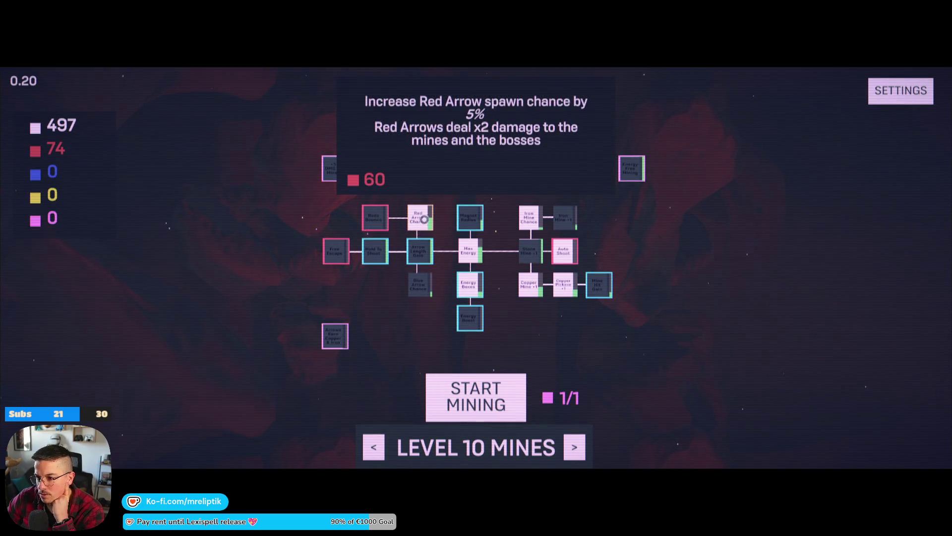
mouse_move(566, 251)
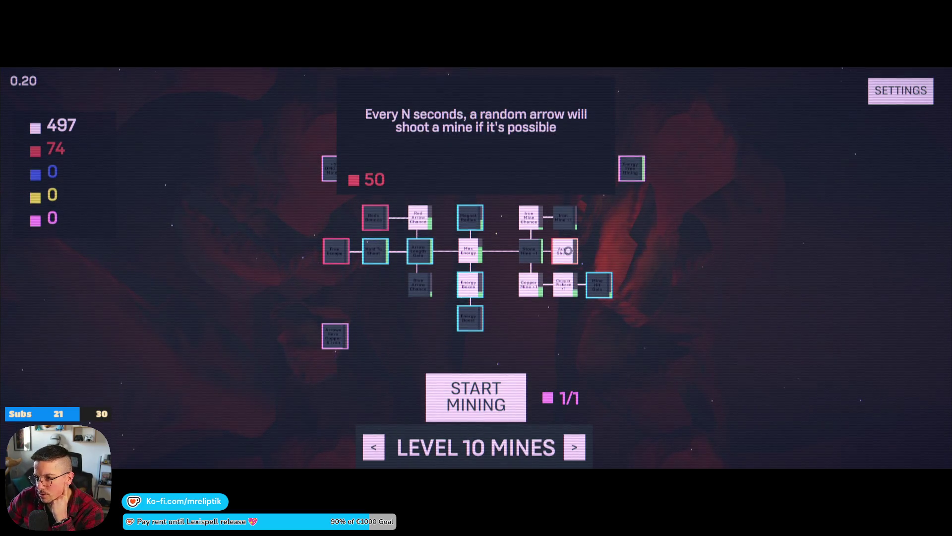
click(568, 251)
click(565, 293)
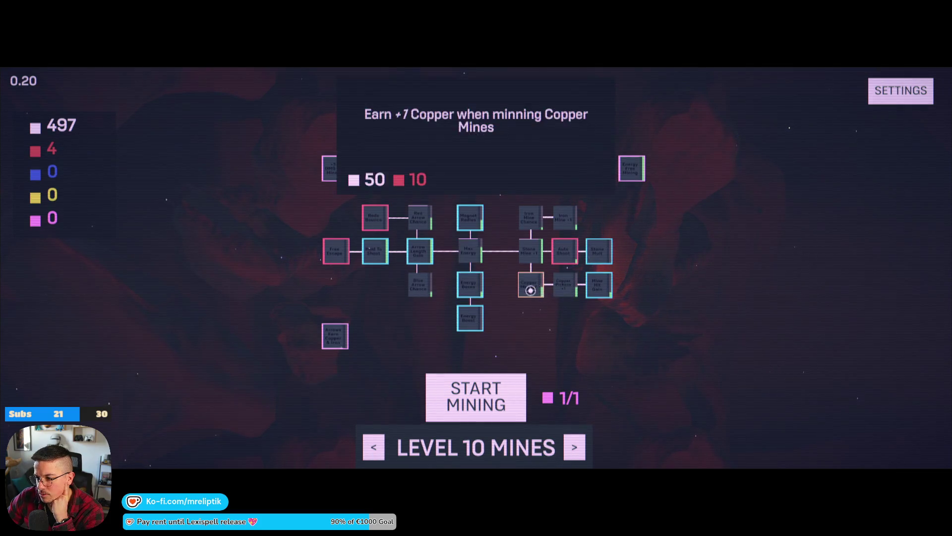
click(476, 397)
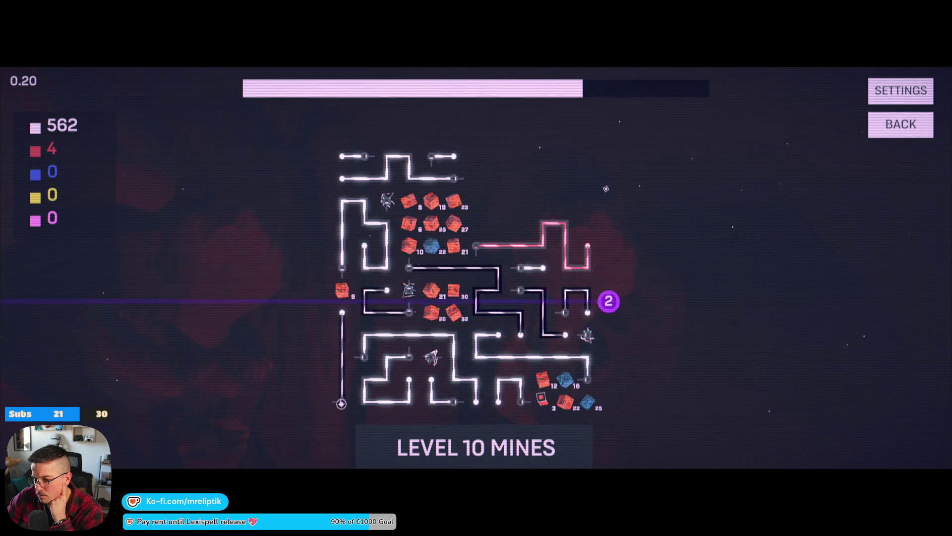
Break the left and bottom maze wall pieces, the blue block, and the upper-left red blocks.
click(363, 355)
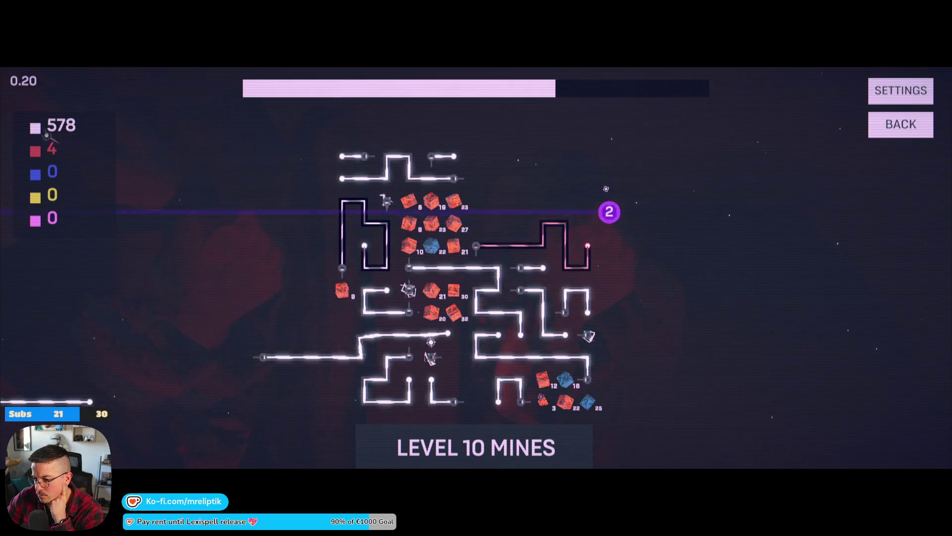
click(347, 270)
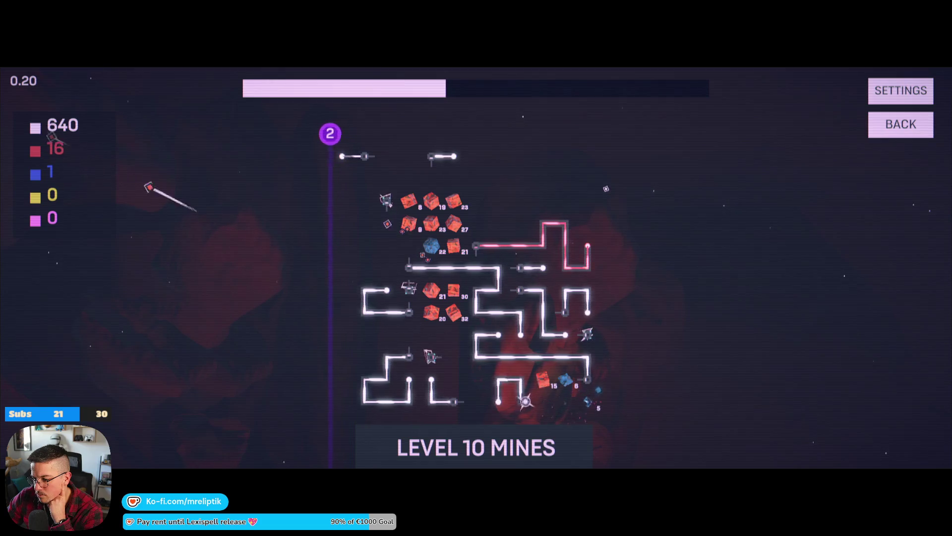
click(528, 398)
click(567, 389)
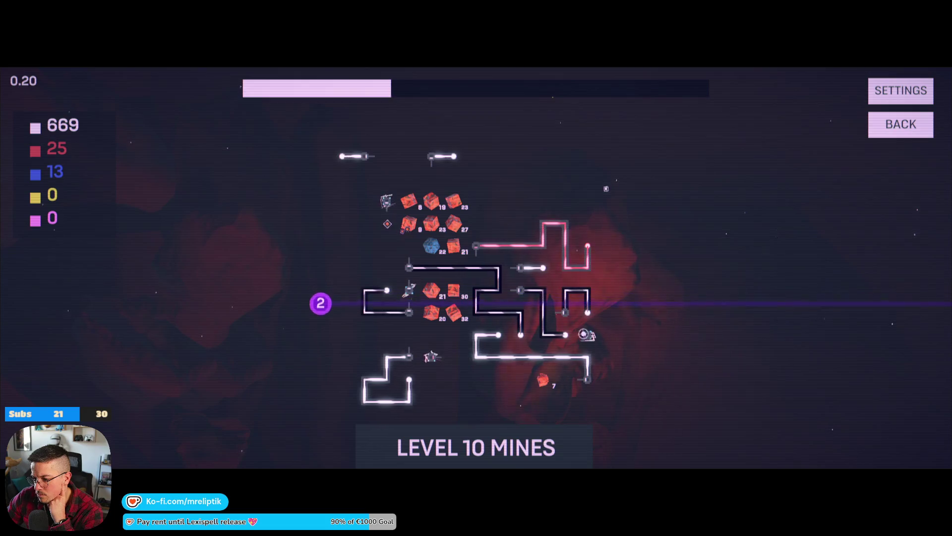
click(427, 160)
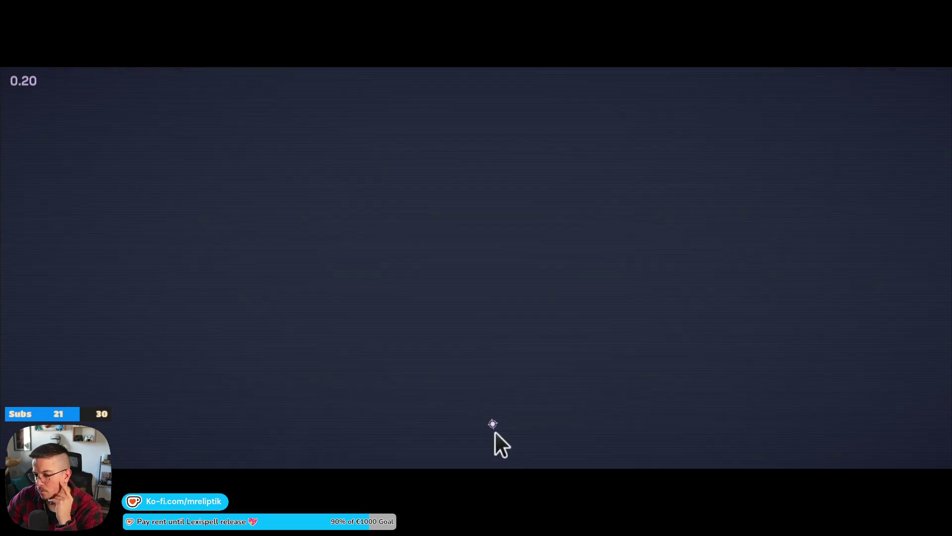
Purchase Max Energy and Blue Arrow Chance, leaving 634 points, 9 red and 10 blue.
click(478, 250)
click(427, 290)
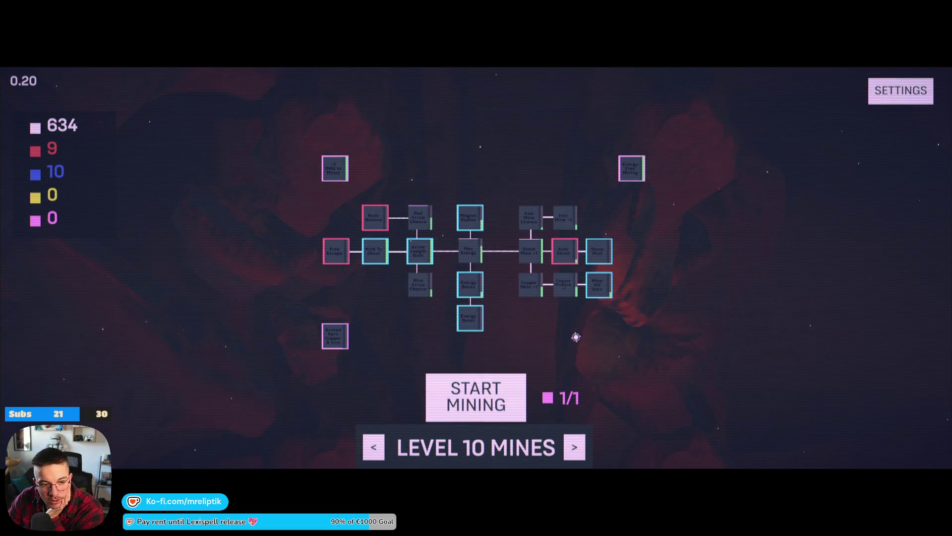
Start another Level 10 Mines run, then begin a region screenshot with Print.
click(475, 397)
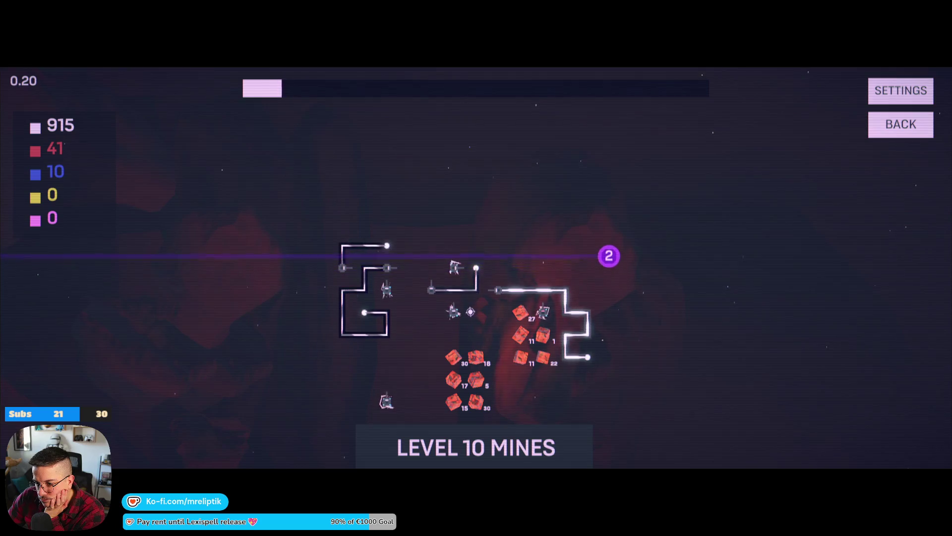
key(Print)
Capture the Level 10 mine maze as a Spectacle region screenshot, then close Spectacle.
drag(297, 212, 621, 437)
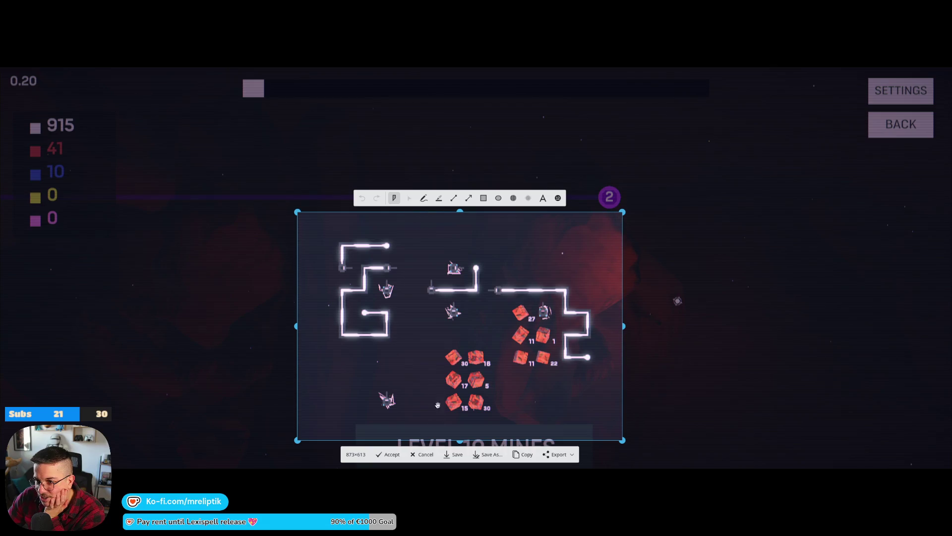
click(401, 454)
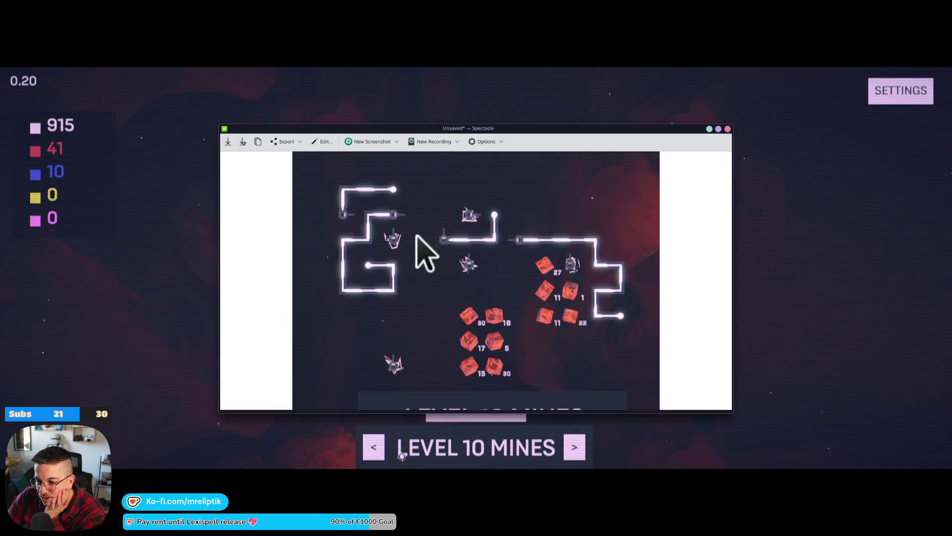
click(727, 129)
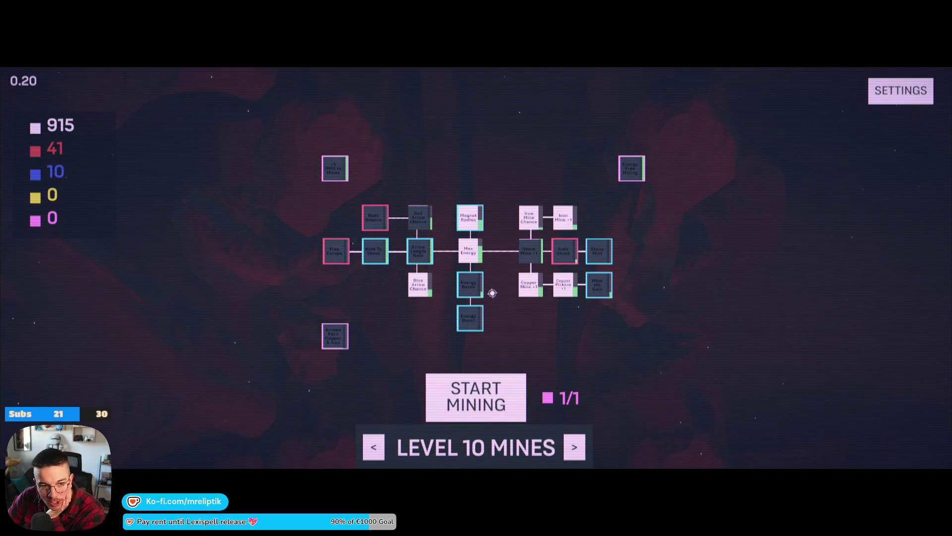
Buy the Copper Pickaxe +1 and Magnet Radius upgrades, then start a Level 10 mining run.
mouse_move(483, 210)
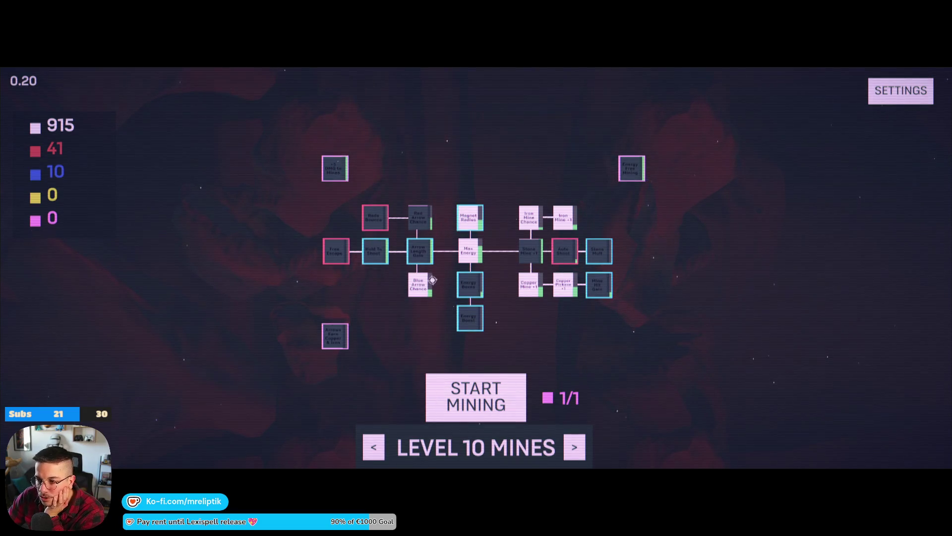
mouse_move(426, 284)
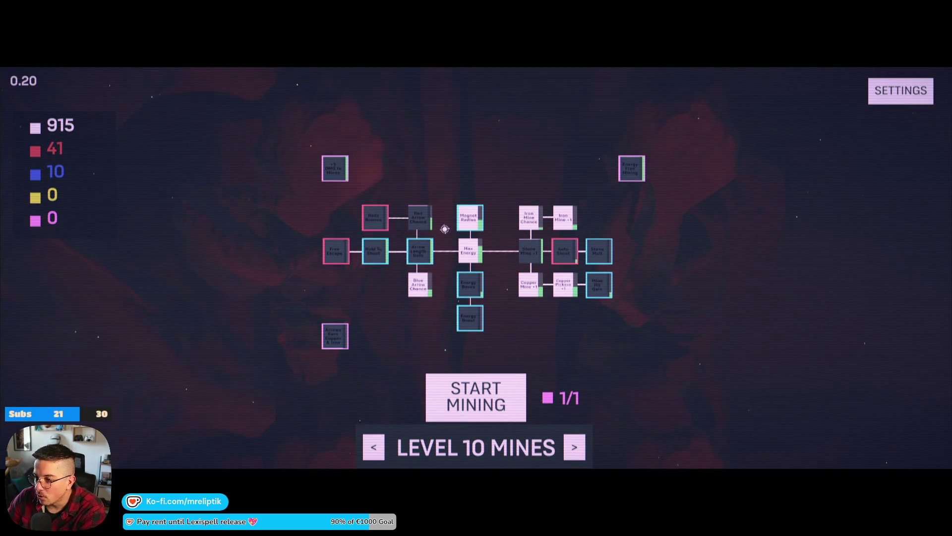
click(564, 285)
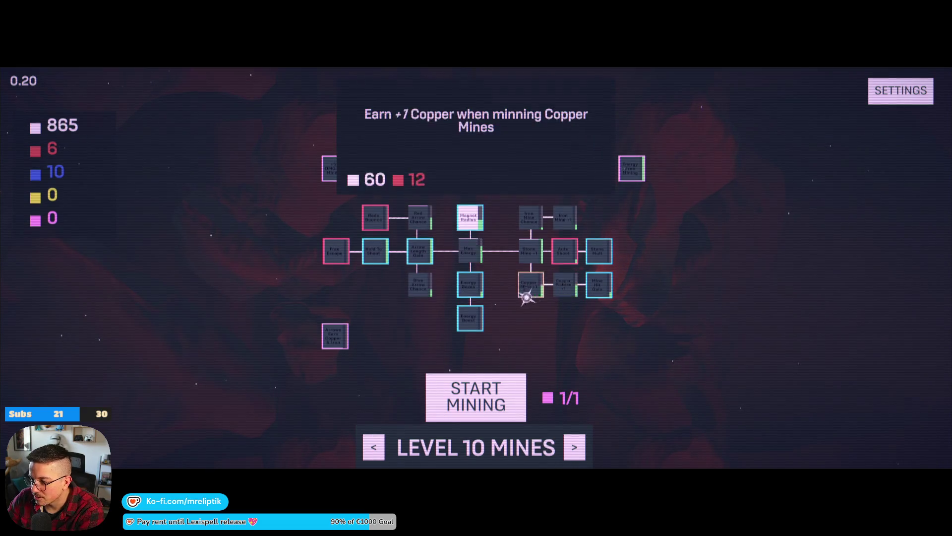
click(469, 218)
click(472, 377)
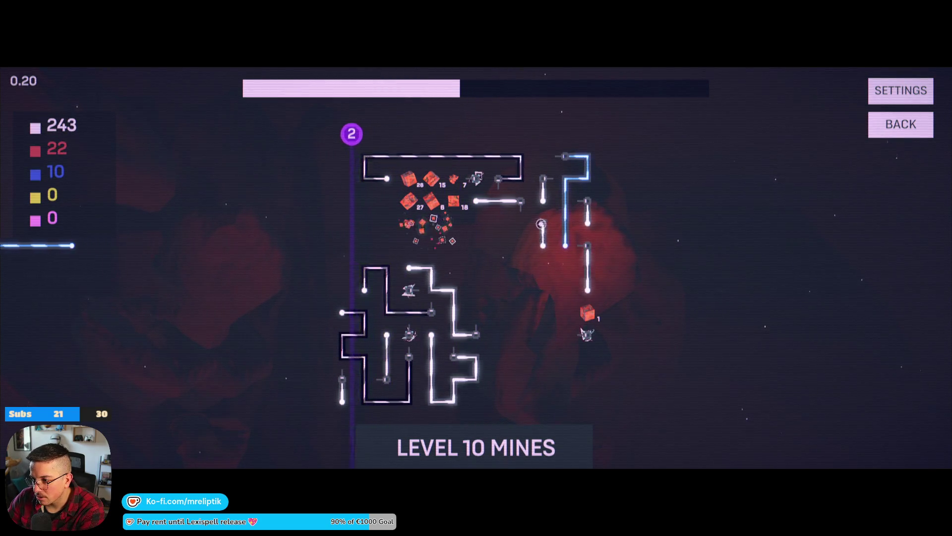
Break apart the blue maze path and clear the vertical pieces during the Level 10 run.
click(565, 157)
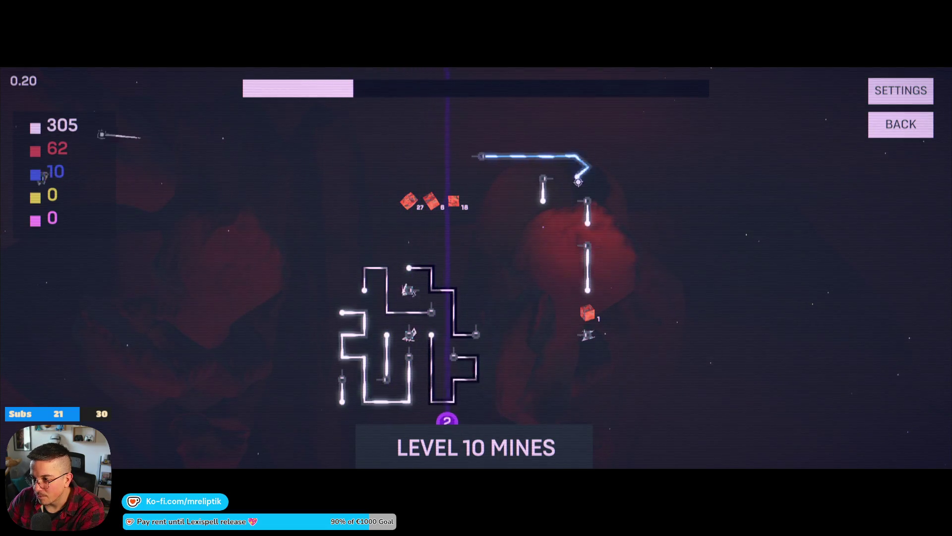
click(579, 249)
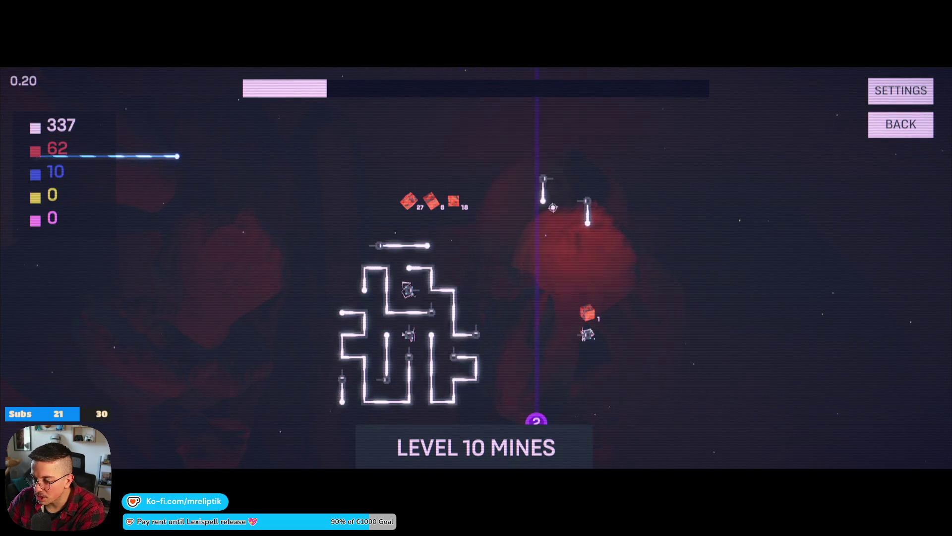
click(558, 181)
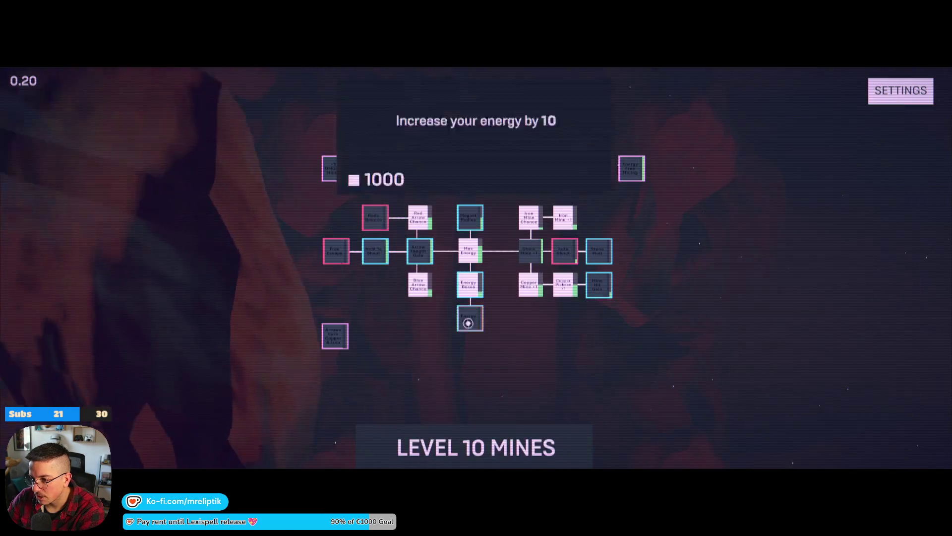
Buy Red Arrow Chance and Max Energy, then start a new Level 10 mining run.
click(419, 220)
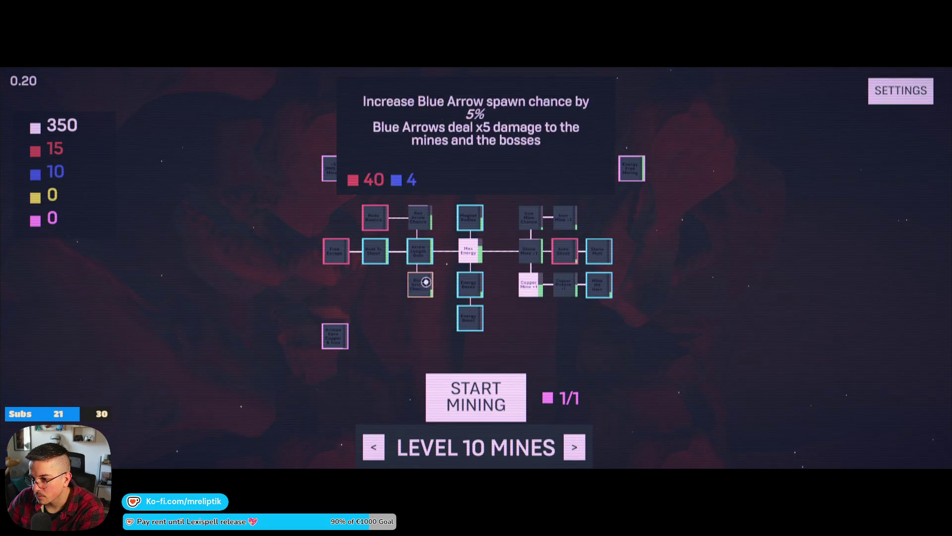
click(465, 252)
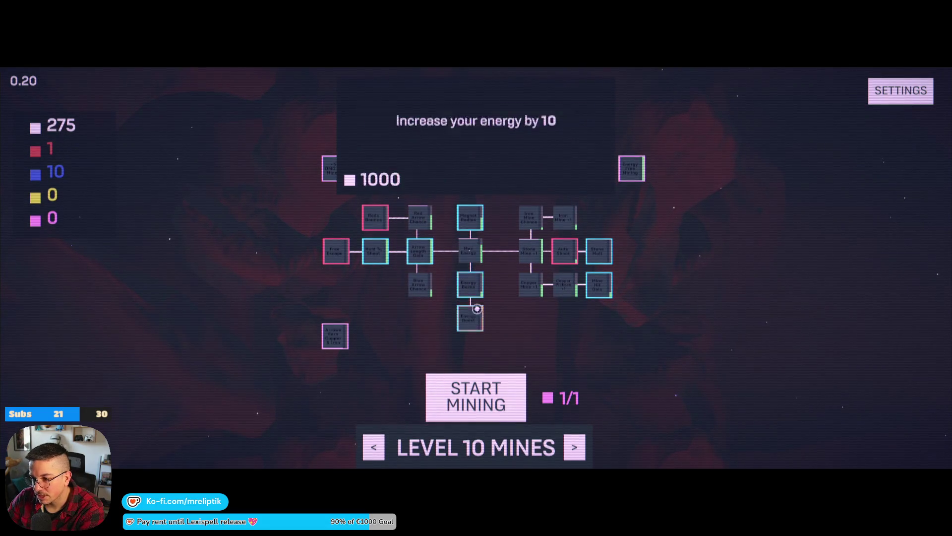
click(476, 397)
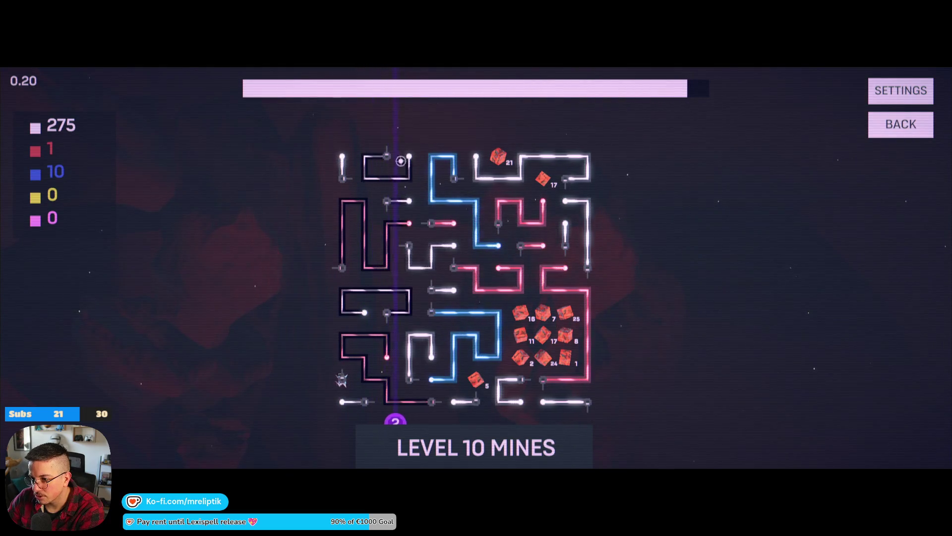
Clear the white and pink pipe pieces and break open red mine box 5.
click(377, 178)
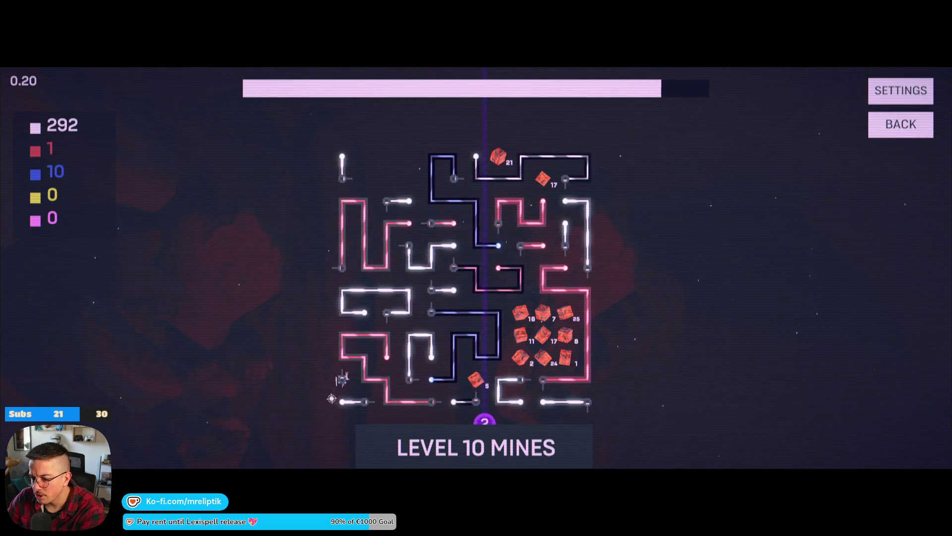
click(566, 402)
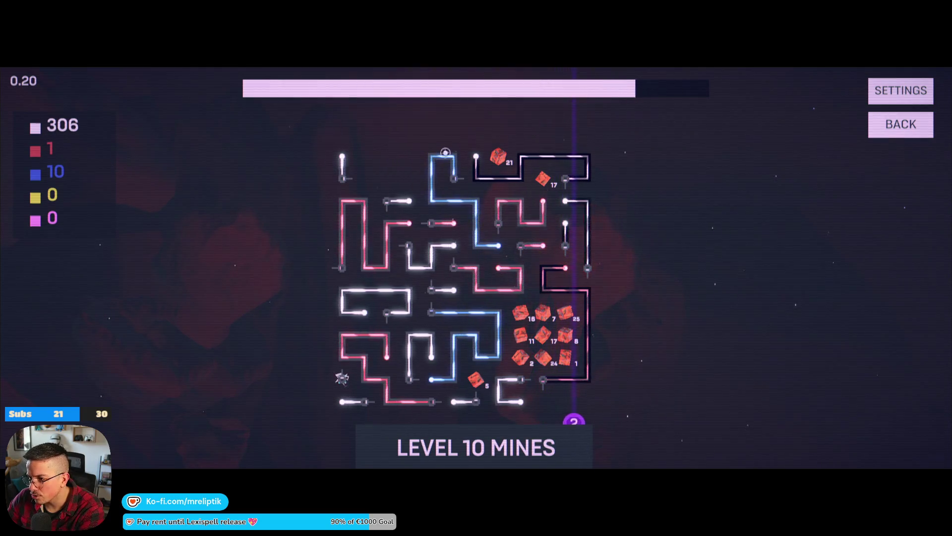
click(476, 379)
click(384, 222)
click(415, 245)
click(441, 223)
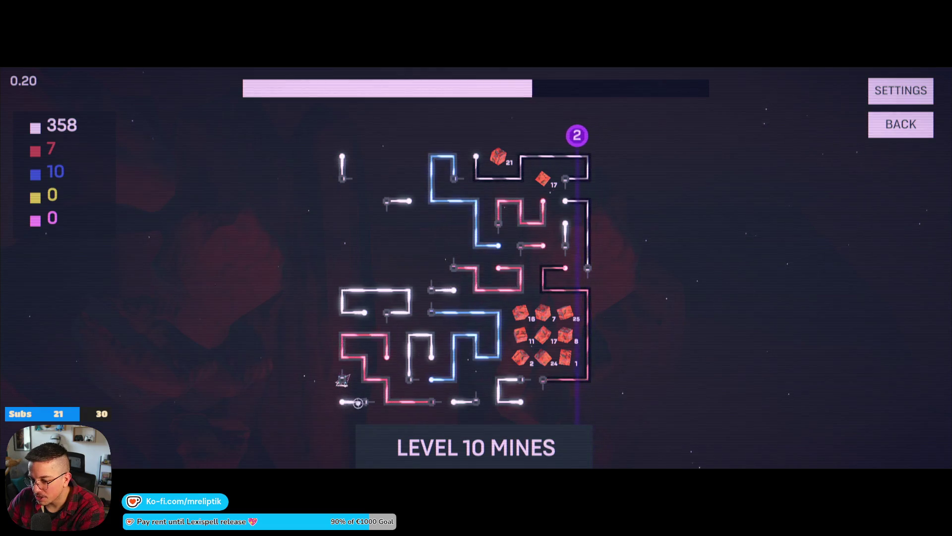
Clear the right-side pink and white pipes, then the top blue and white pipes.
click(546, 383)
click(567, 248)
click(567, 248)
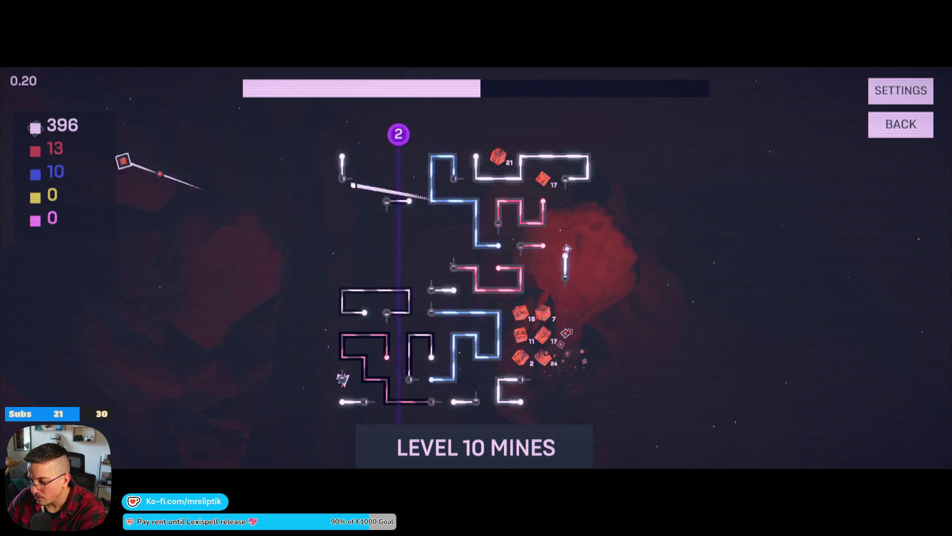
click(567, 258)
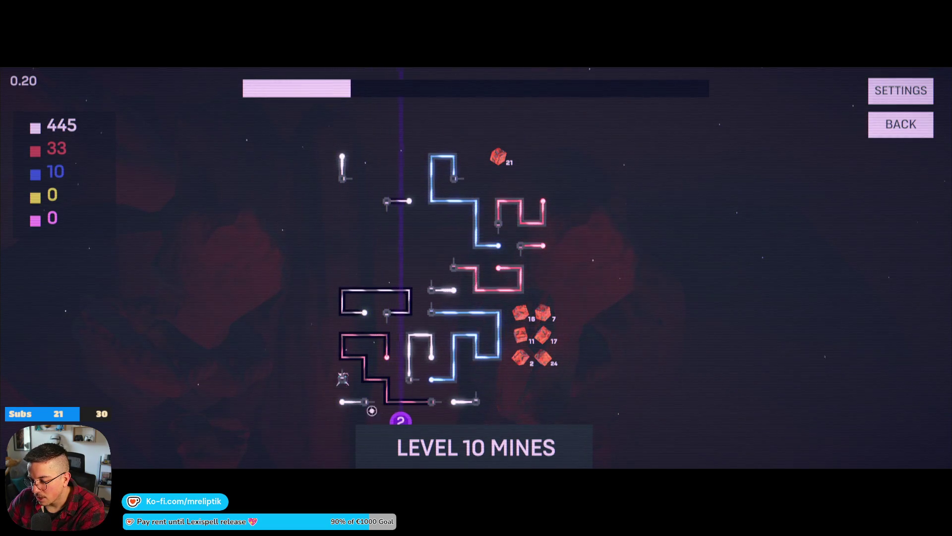
click(454, 179)
click(342, 166)
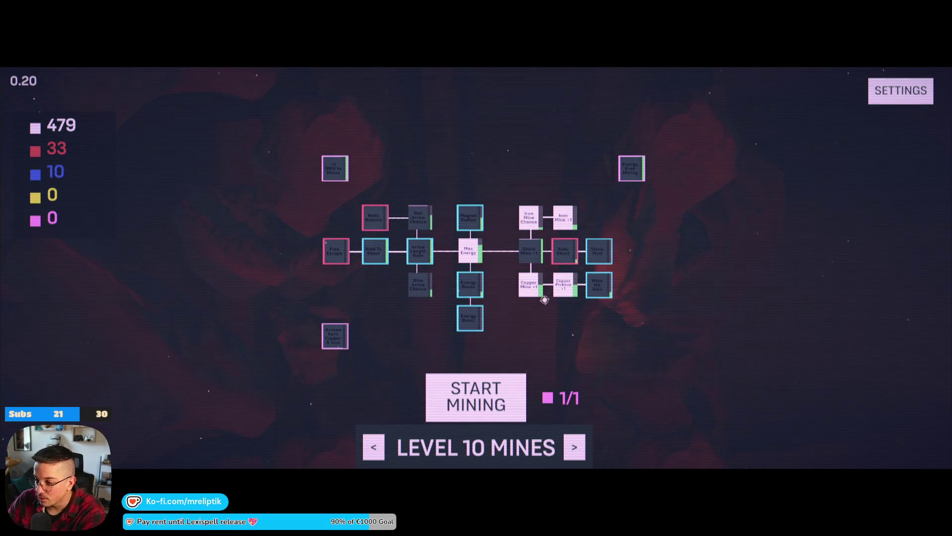
Buy Max Energy twice, then start the Level 10 mining run.
click(469, 251)
click(468, 251)
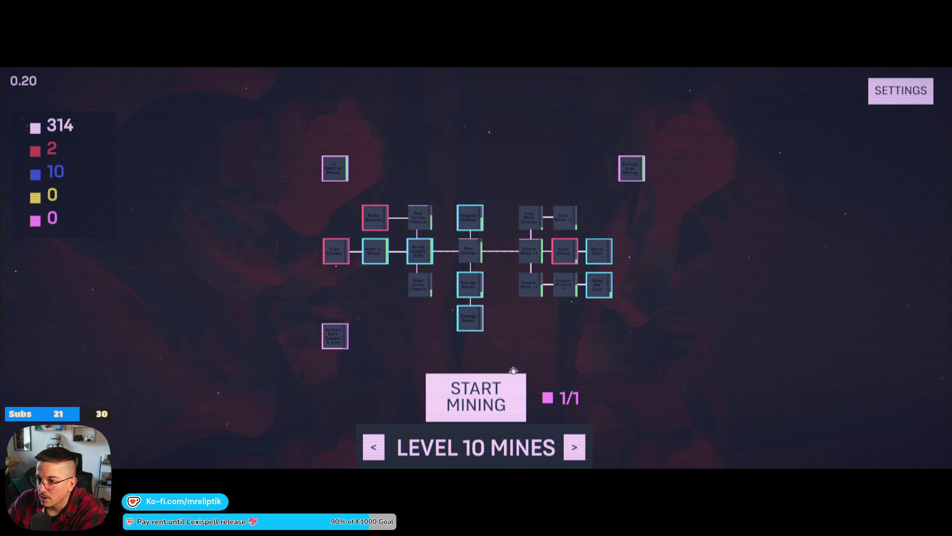
click(506, 389)
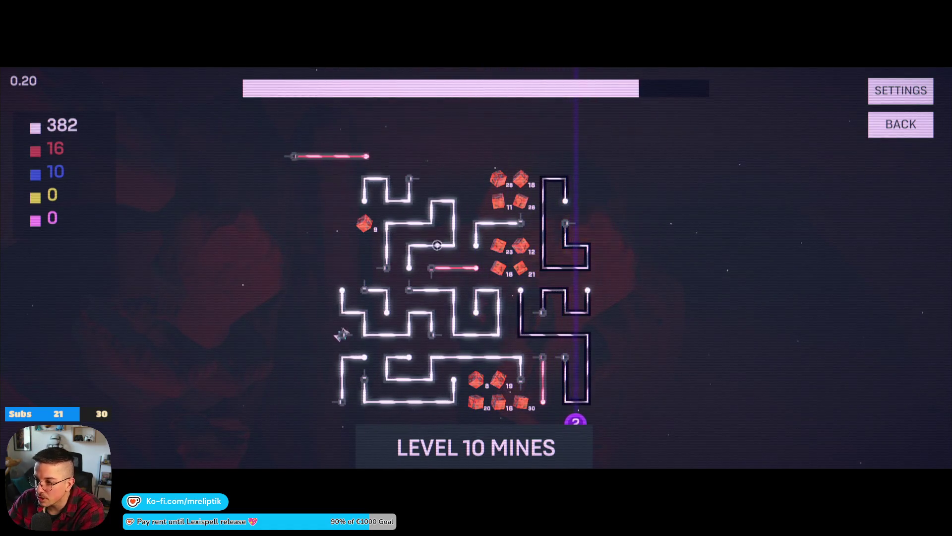
Clear the L-shaped, zig-zag and top U-shaped maze pieces to collect crystals.
click(564, 229)
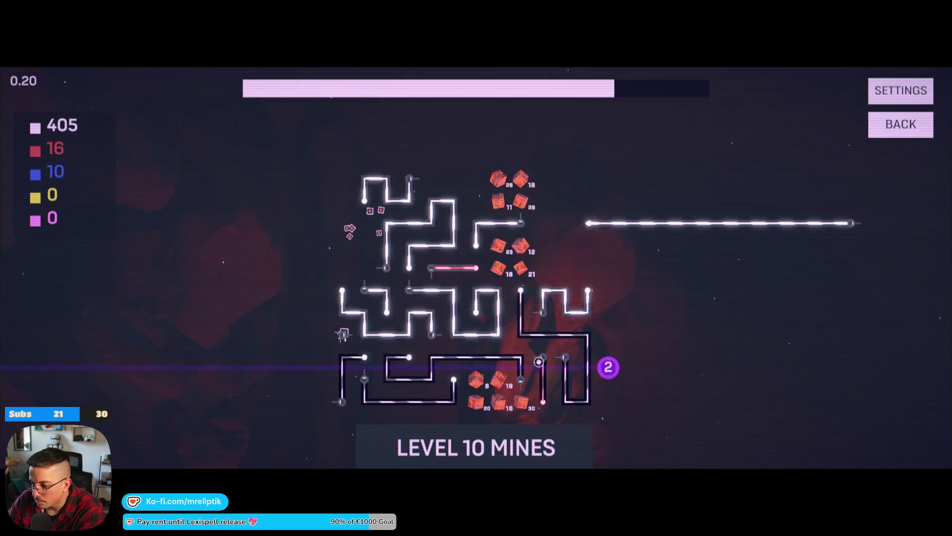
click(338, 404)
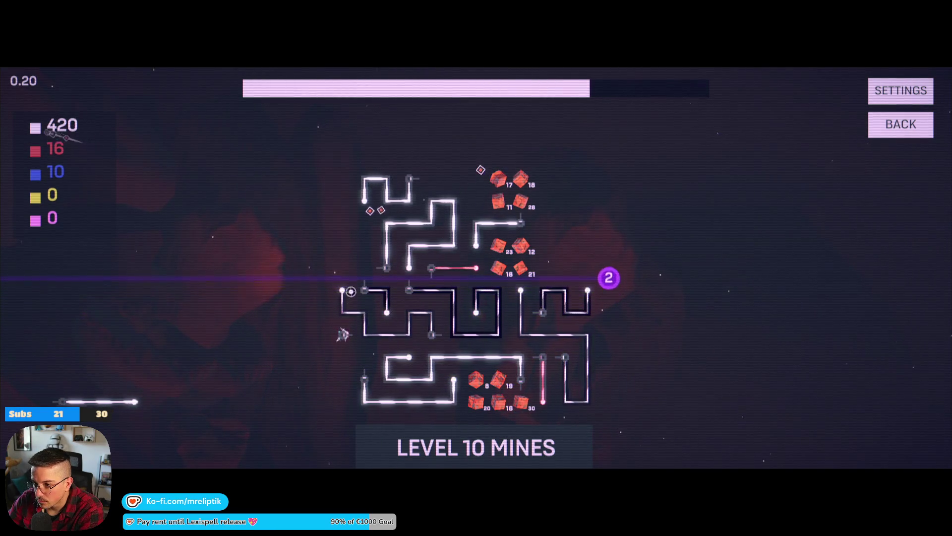
click(387, 266)
click(386, 195)
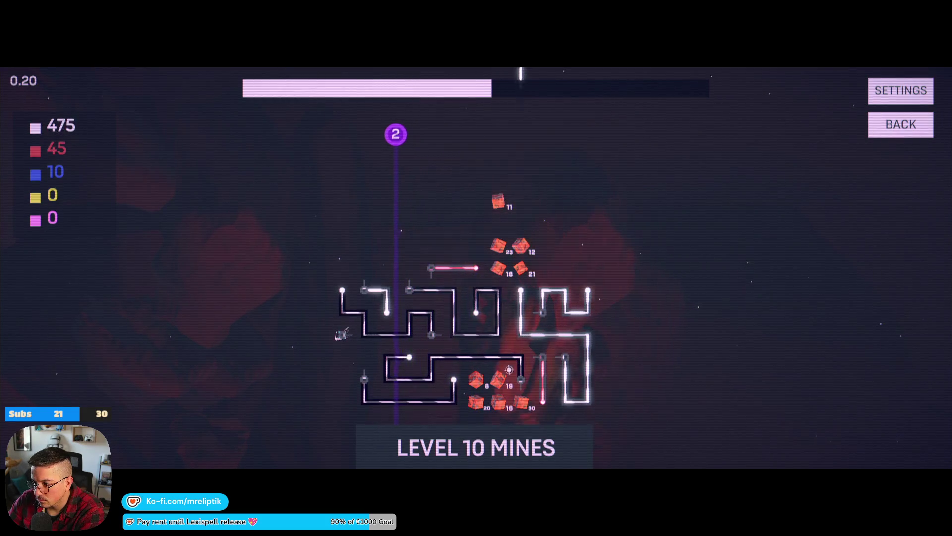
click(452, 293)
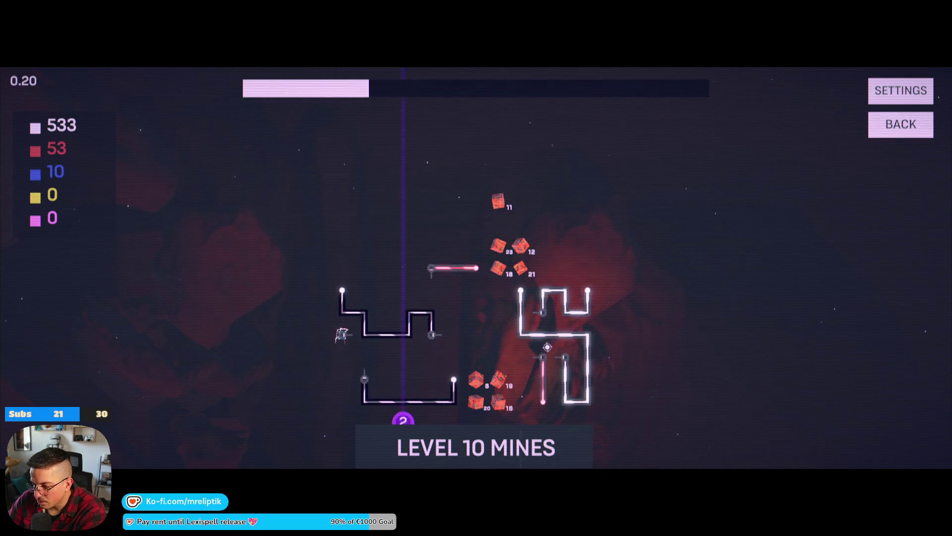
Clear the last zigzag, U-shaped and red pieces, then switch to the Increbraintal Steam page.
click(554, 366)
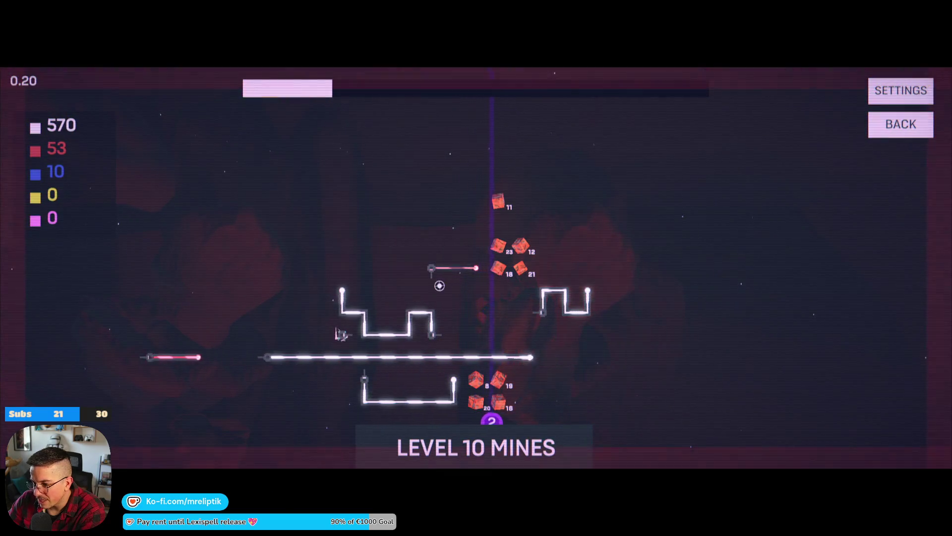
click(431, 335)
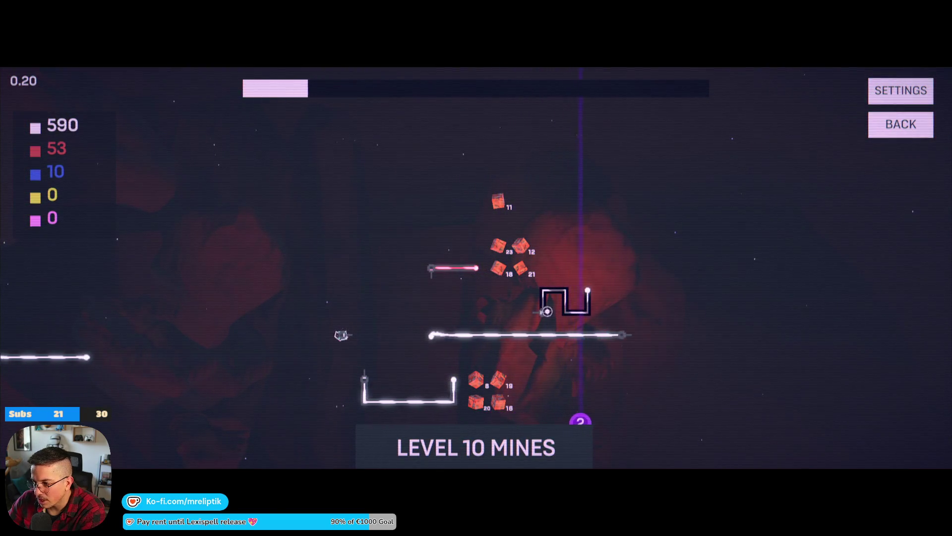
click(540, 309)
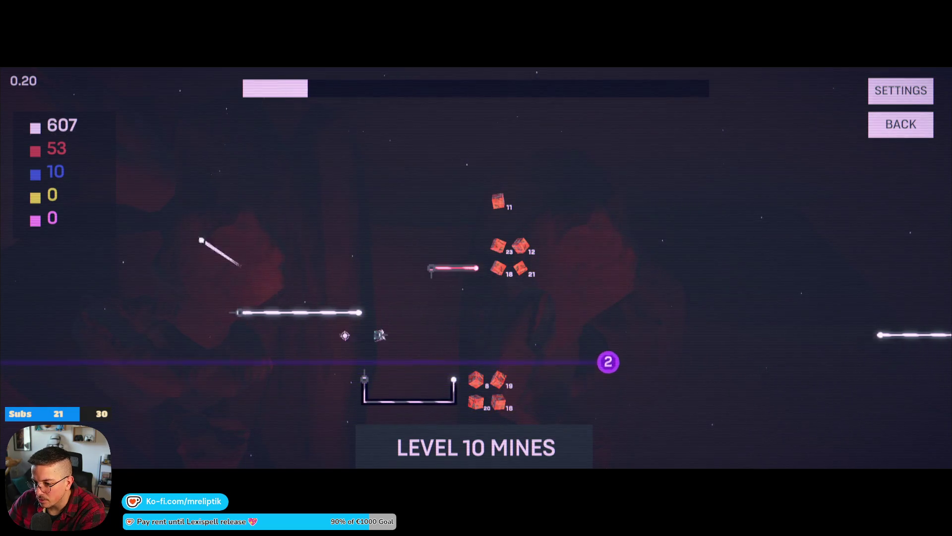
click(406, 399)
click(452, 267)
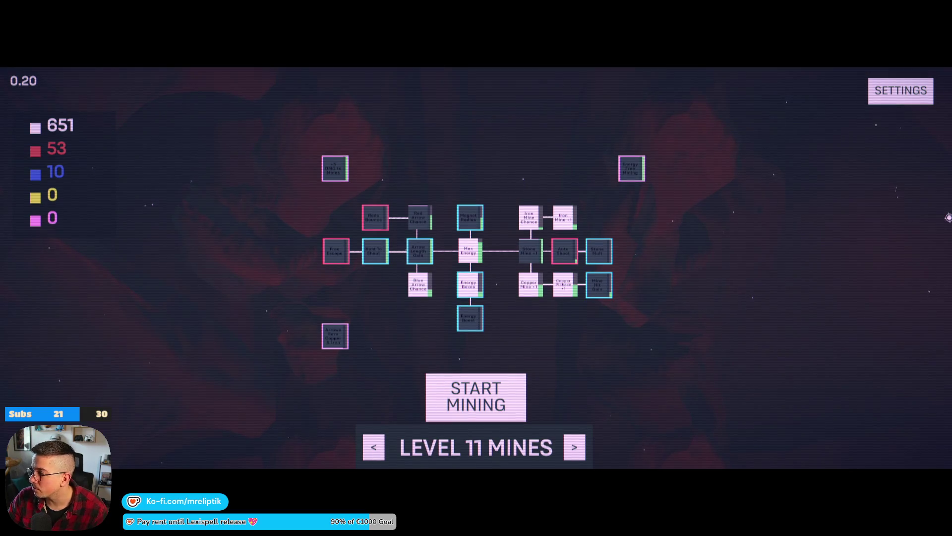
key(alt+Tab)
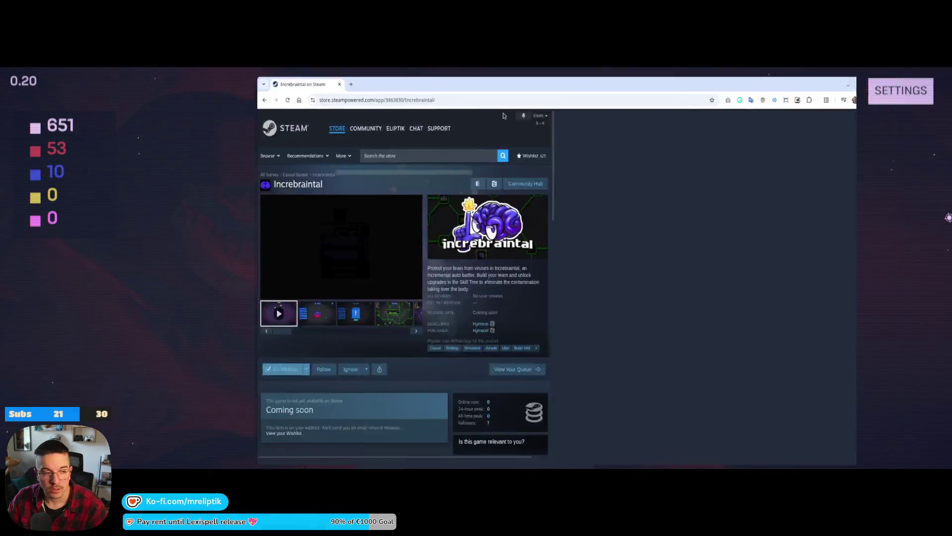
Maximize the browser and open the Increbraintal trailer in the large viewer.
double_click(503, 112)
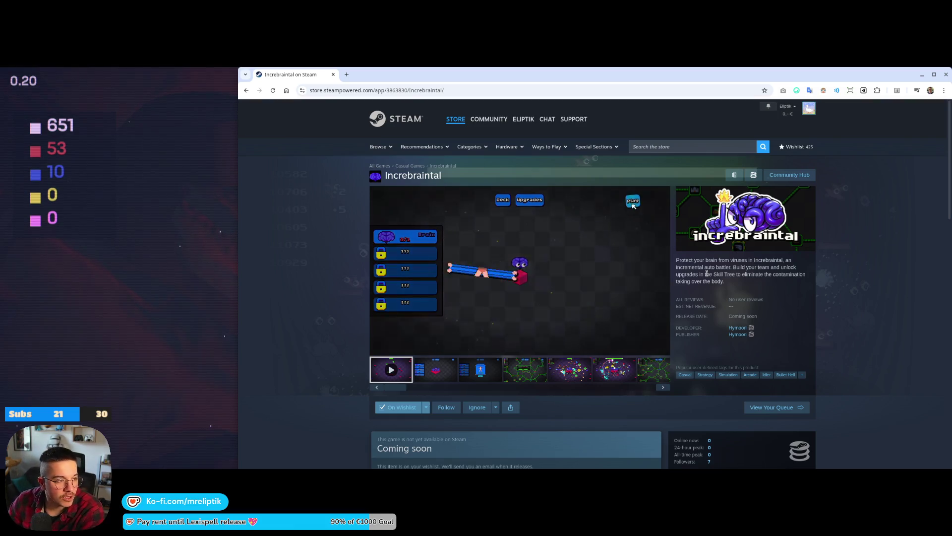
key(super+Up)
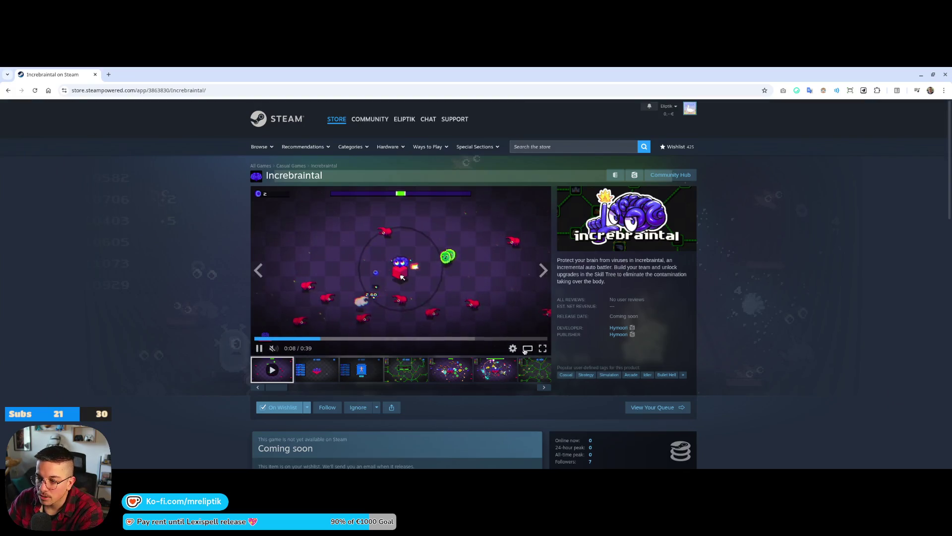
click(366, 298)
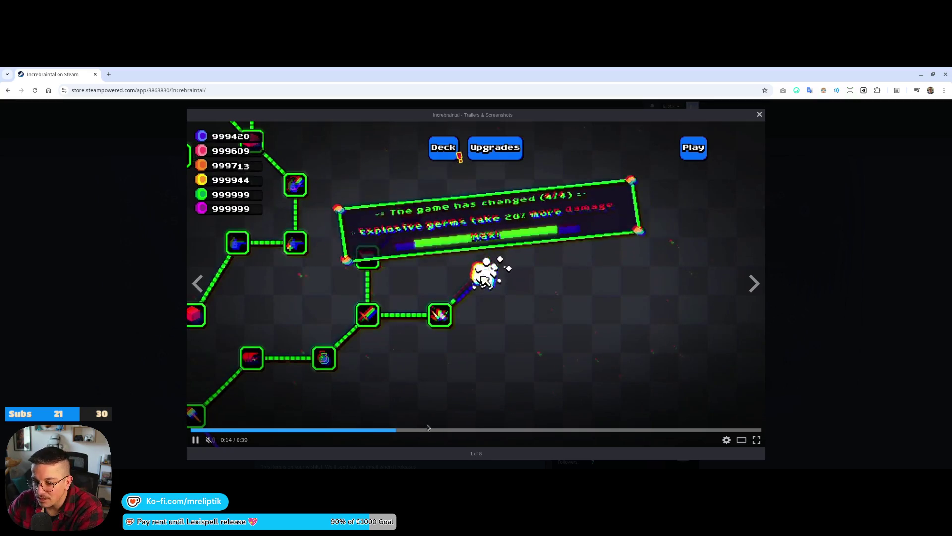
Skip ahead in the trailer, close the viewer, and scroll the store page.
click(507, 429)
click(787, 128)
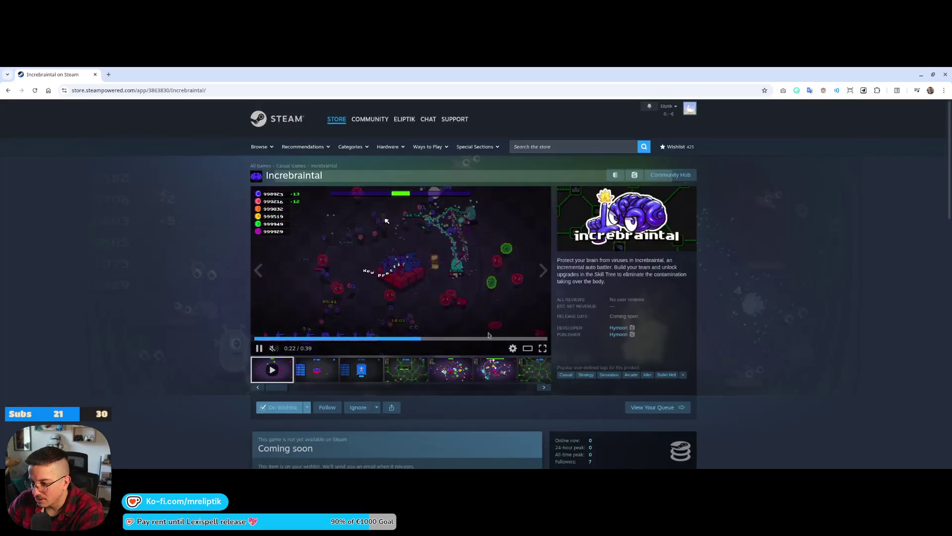
scroll(388, 335, down, 4)
scroll(391, 338, down, 3)
scroll(391, 338, up, 7)
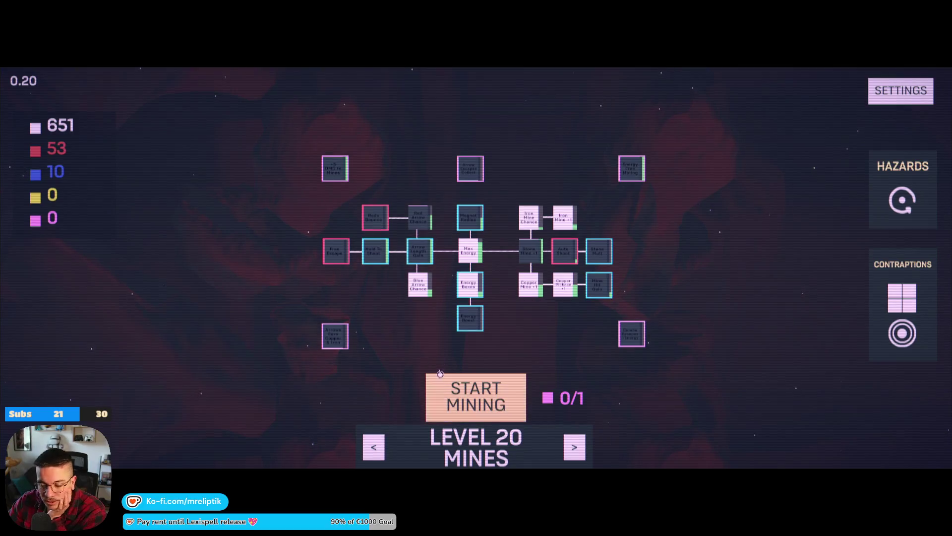
Play a Level 20 mining run, then start another Level 20 run.
click(470, 393)
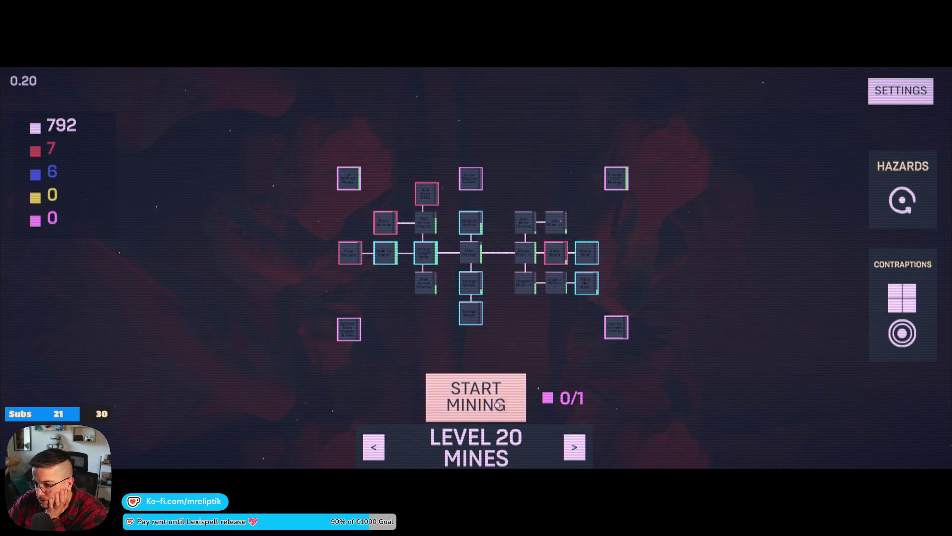
click(481, 404)
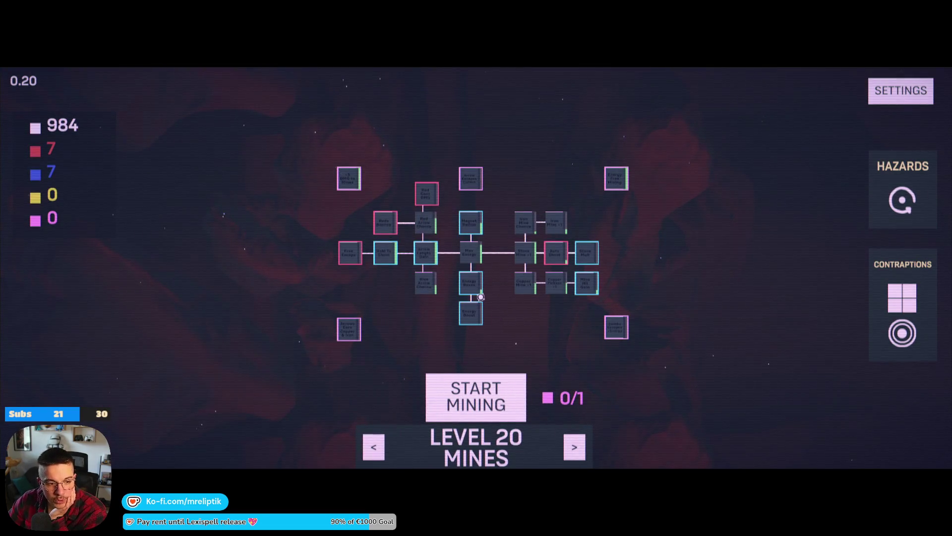
Play the Level 20 mines through to the upgrade tree, keeping 984, 7 and 7 resources.
mouse_move(912, 199)
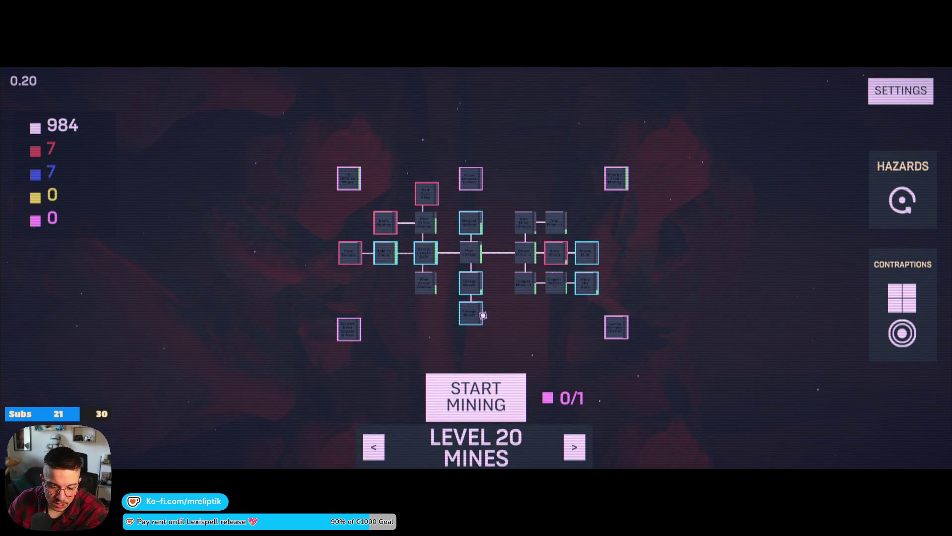
mouse_move(466, 314)
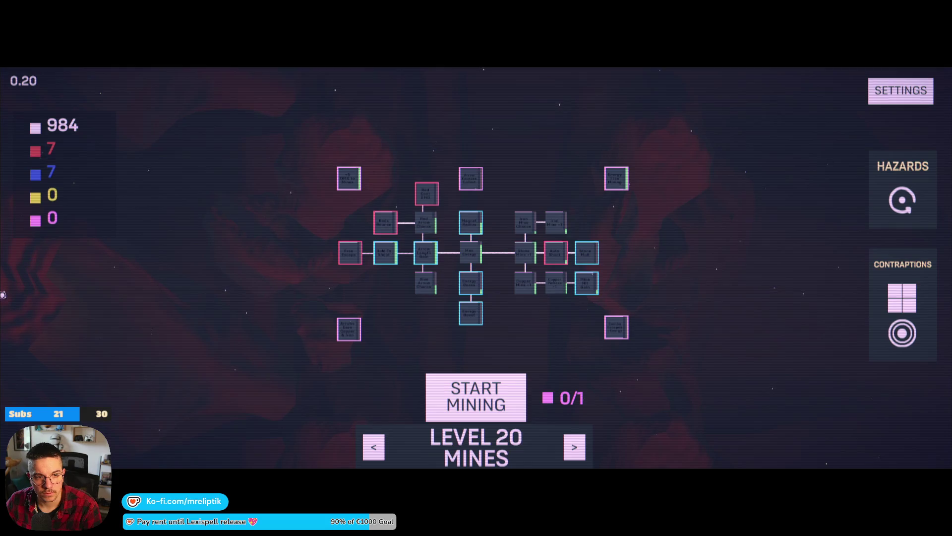
key(Escape)
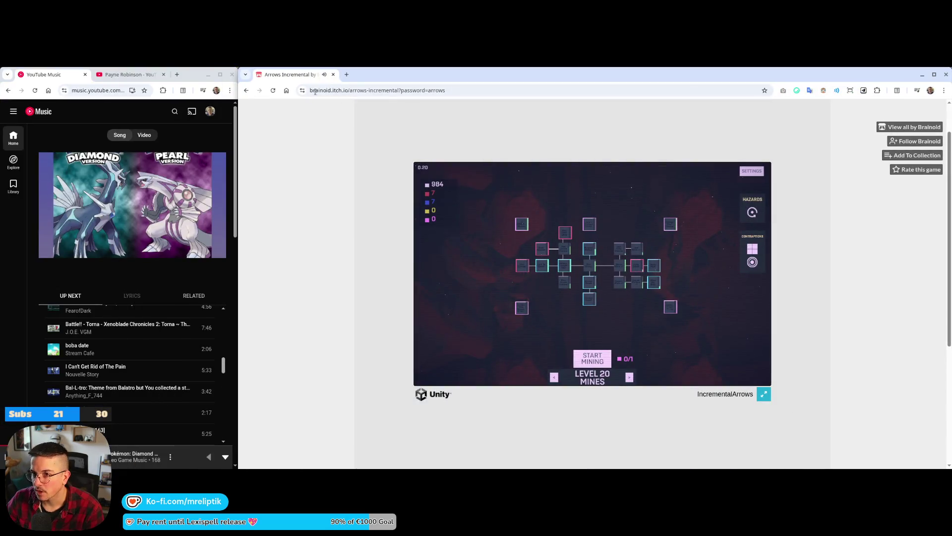
Select the page address and scroll the itch.io page to the cheats and Download.
click(491, 90)
scroll(339, 253, down, 1)
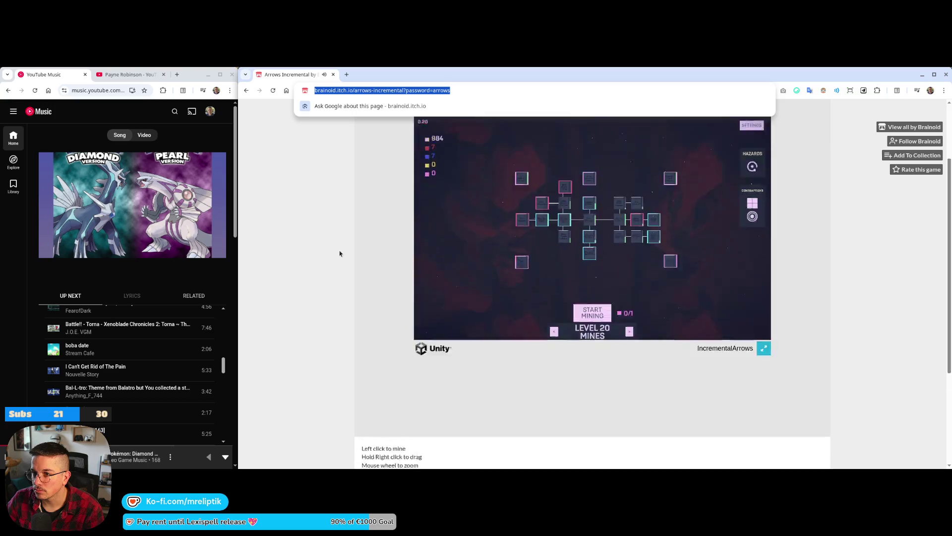
scroll(340, 254, down, 3)
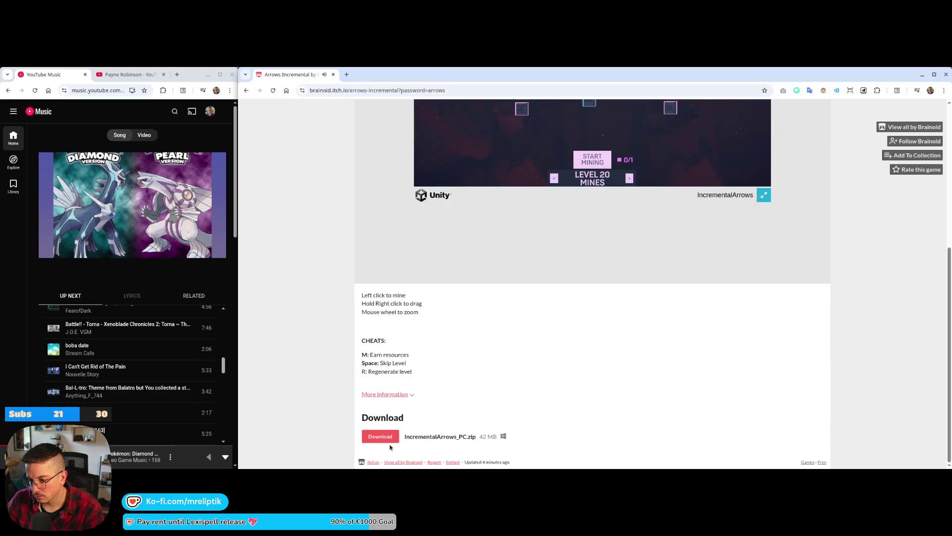
scroll(503, 388, up, 1)
scroll(502, 387, up, 5)
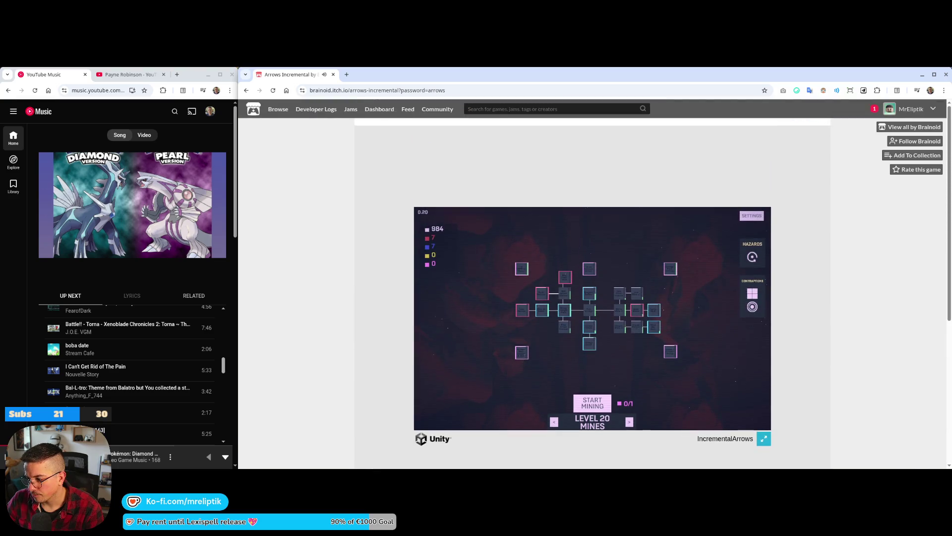
scroll(304, 362, down, 2)
scroll(364, 355, up, 2)
scroll(324, 365, down, 1)
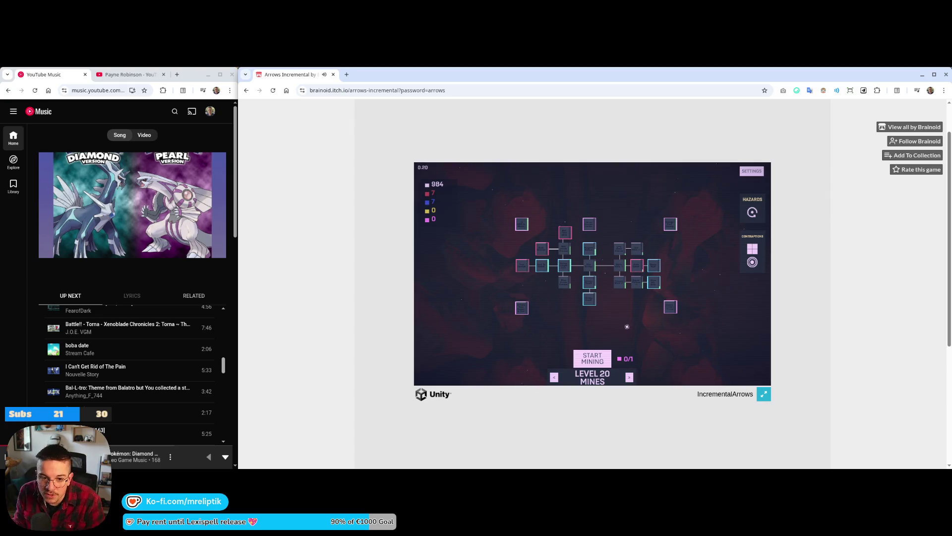
Zoom the embedded skill tree in and out, then switch to the Godot editor.
scroll(608, 306, up, 3)
scroll(608, 306, down, 3)
scroll(610, 322, up, 3)
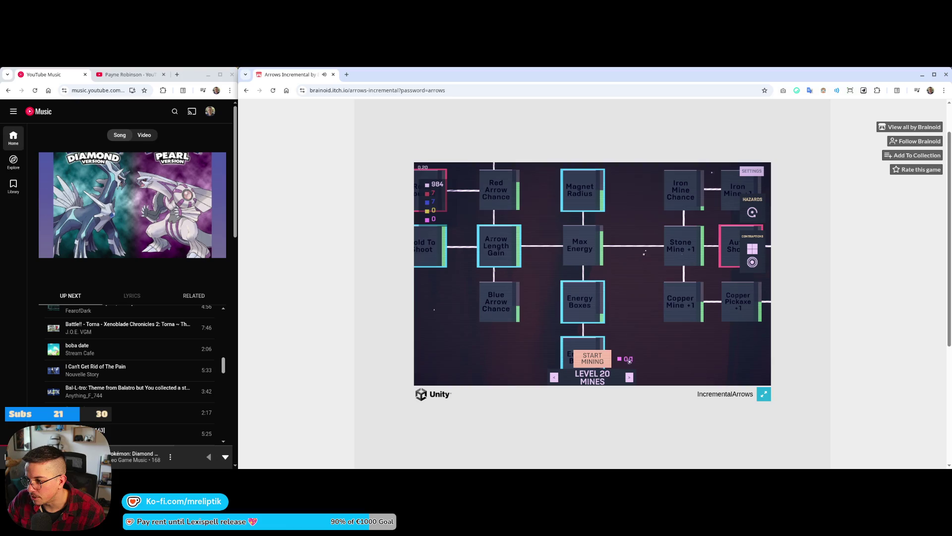
scroll(629, 361, down, 3)
scroll(549, 253, up, 3)
scroll(549, 253, down, 3)
scroll(570, 221, up, 3)
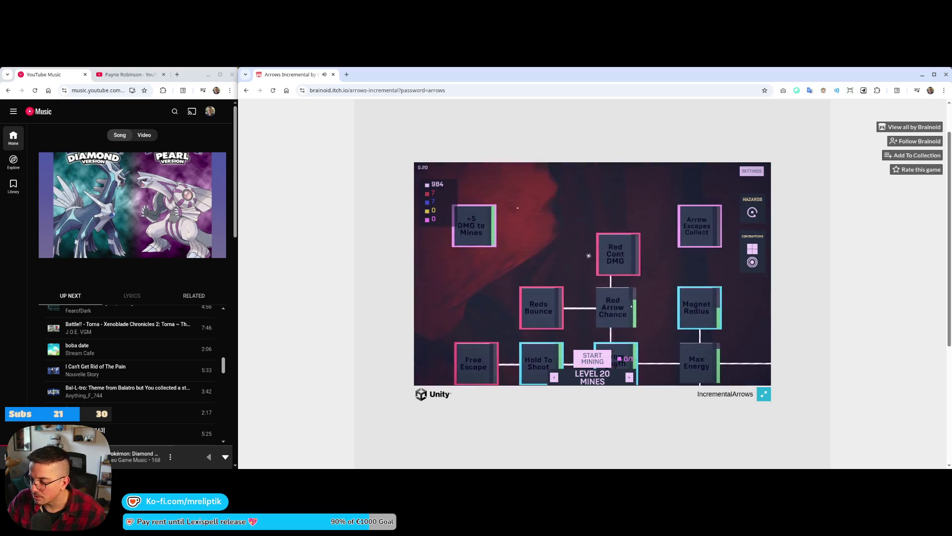
scroll(589, 256, down, 3)
scroll(590, 293, up, 3)
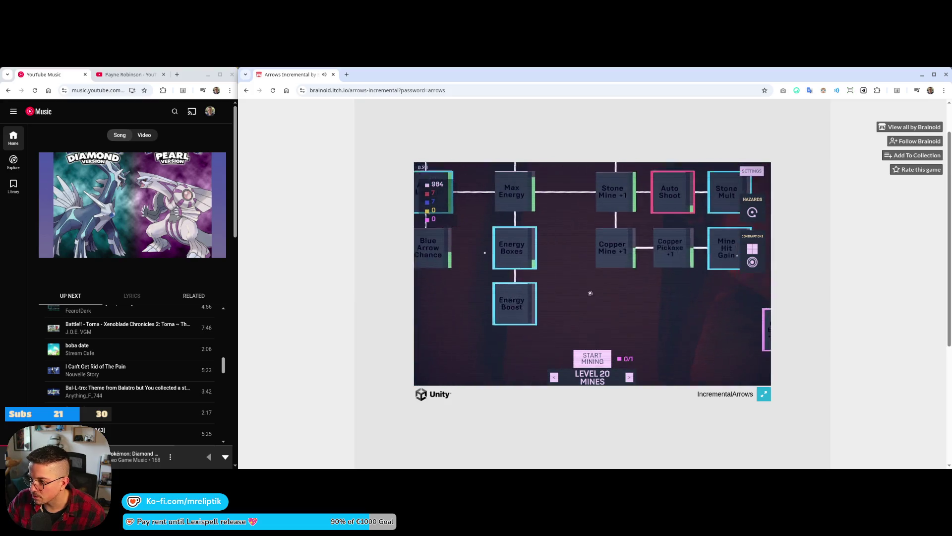
mouse_move(526, 263)
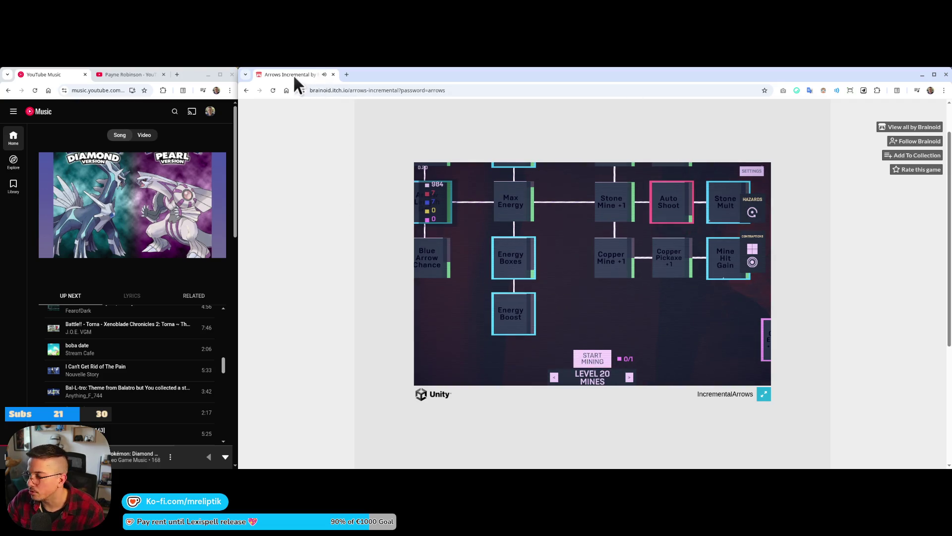
key(alt+Tab)
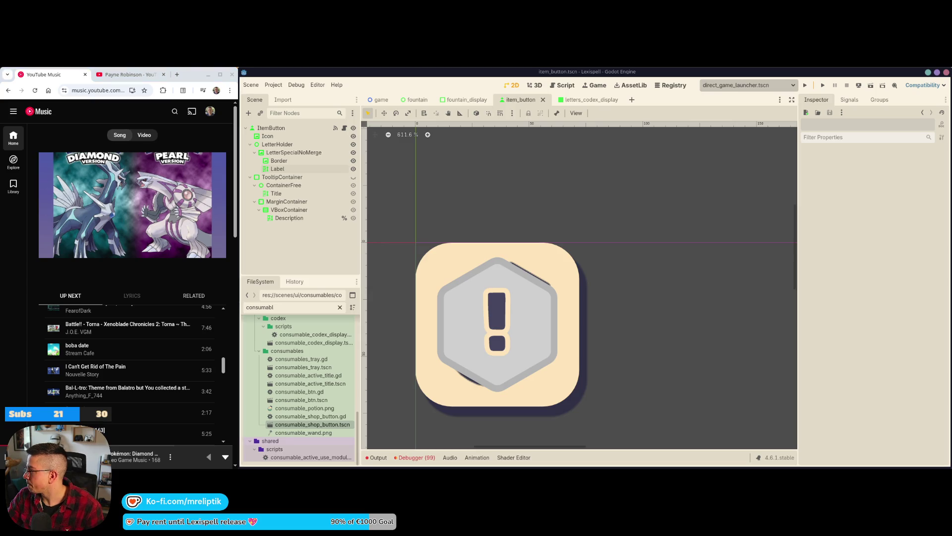
Drag the Feed The Void itch.io window over the Godot editor and snap it right.
mouse_move(951, 114)
mouse_down()
mouse_move(737, 136)
mouse_move(412, 112)
mouse_up()
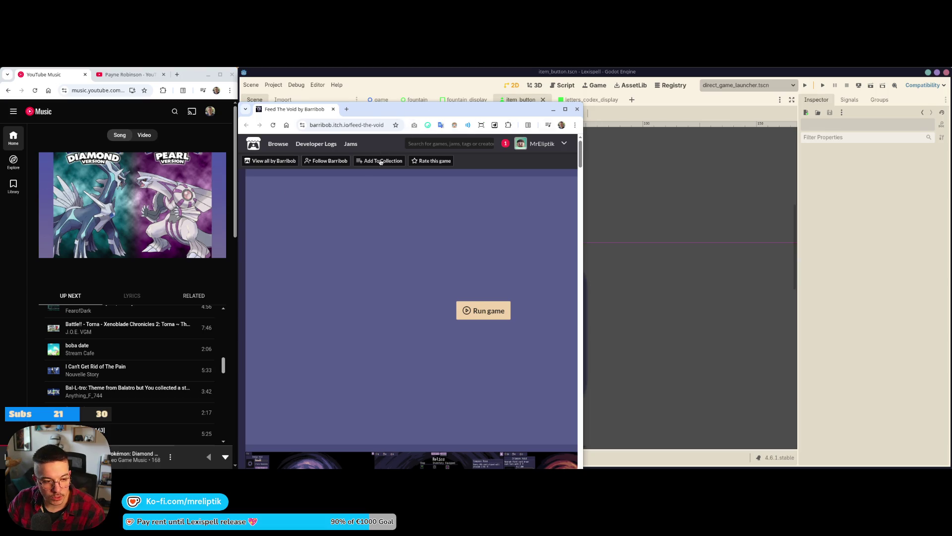
mouse_move(412, 110)
mouse_down()
mouse_move(470, 103)
mouse_move(355, 236)
mouse_up()
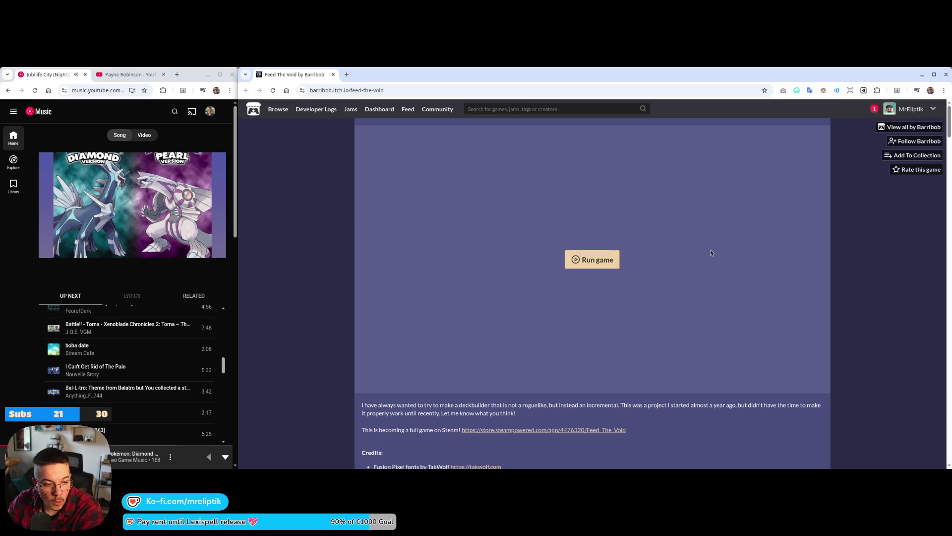
Scroll through the Feed The Void page's Download, Development log and Comments sections and back up.
scroll(570, 277, down, 5)
scroll(558, 309, down, 7)
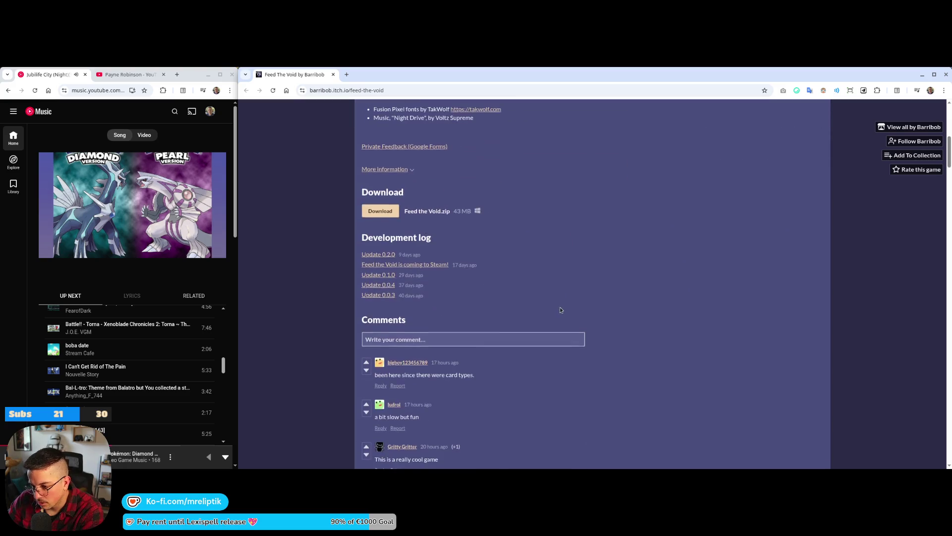
scroll(563, 304, down, 3)
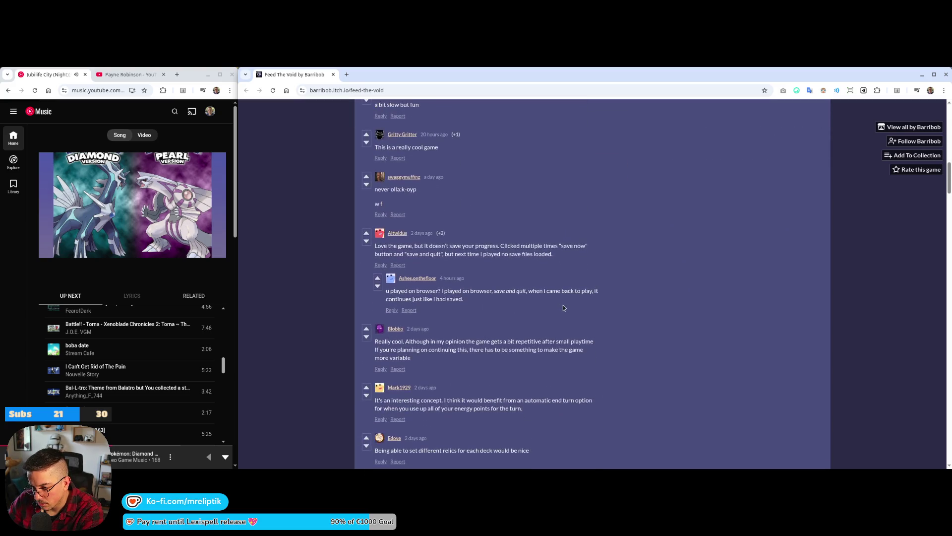
scroll(591, 322, up, 15)
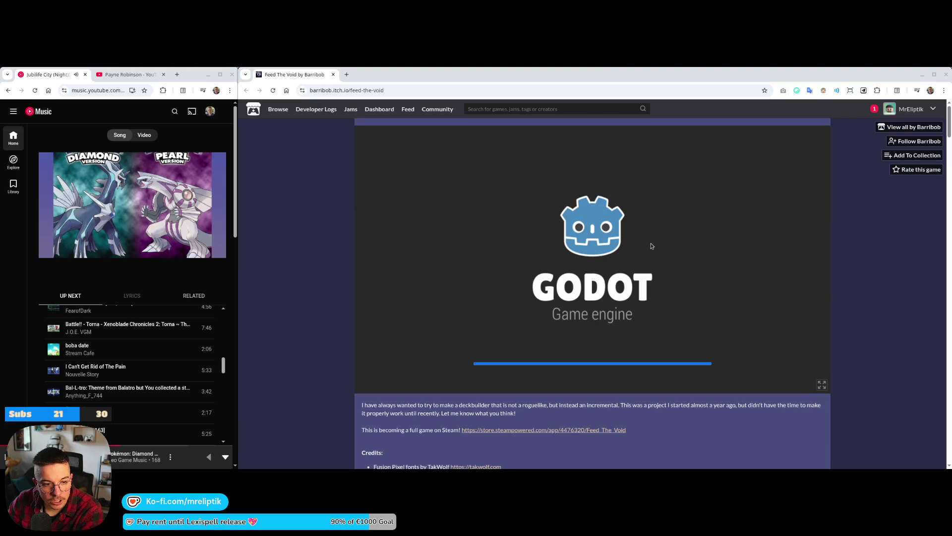
Lower the volume to 15%, dismiss the tutorial messages, and open the creator's game list in a new tab.
key(XF86AudioLowerVolume)
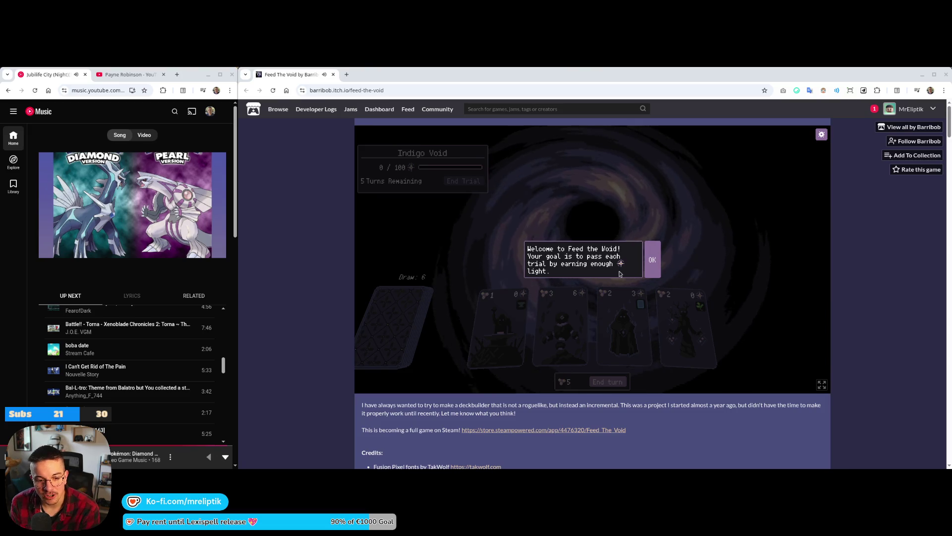
click(657, 267)
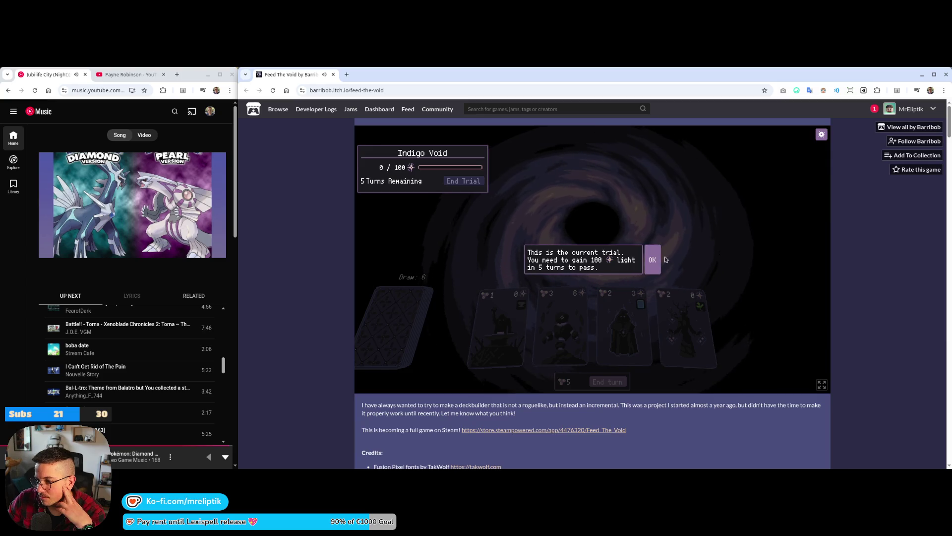
click(652, 259)
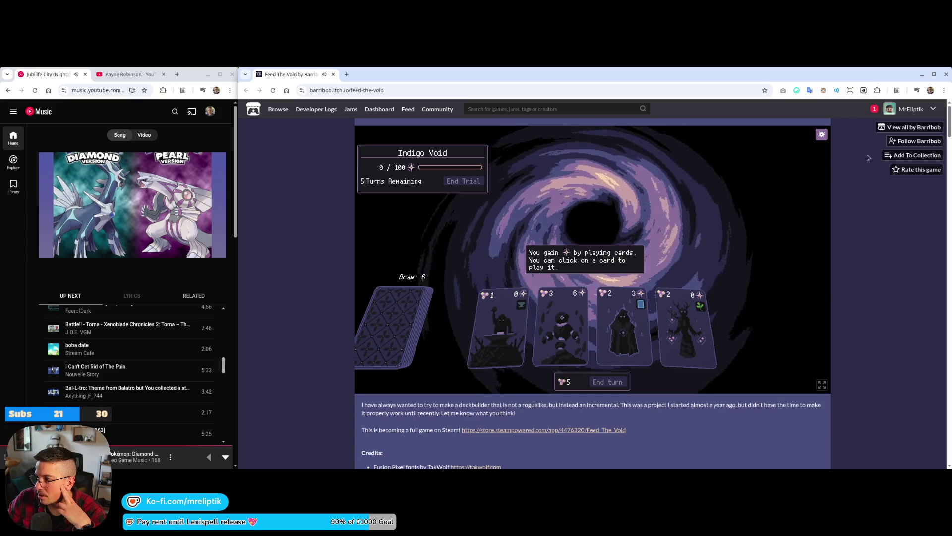
middle_click(914, 127)
Browse the creator's itch.io games page, scrolling through the list of their games.
click(382, 74)
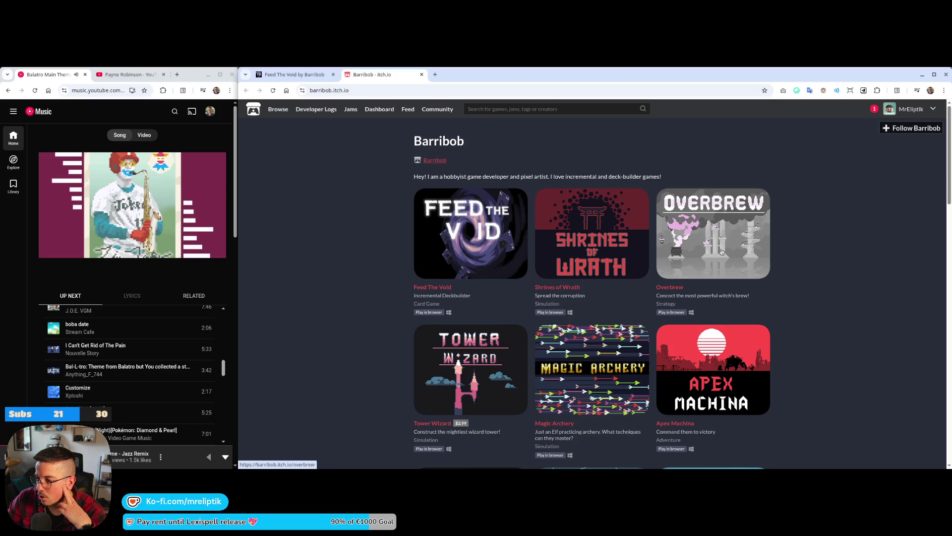
scroll(722, 252, down, 2)
scroll(477, 252, up, 2)
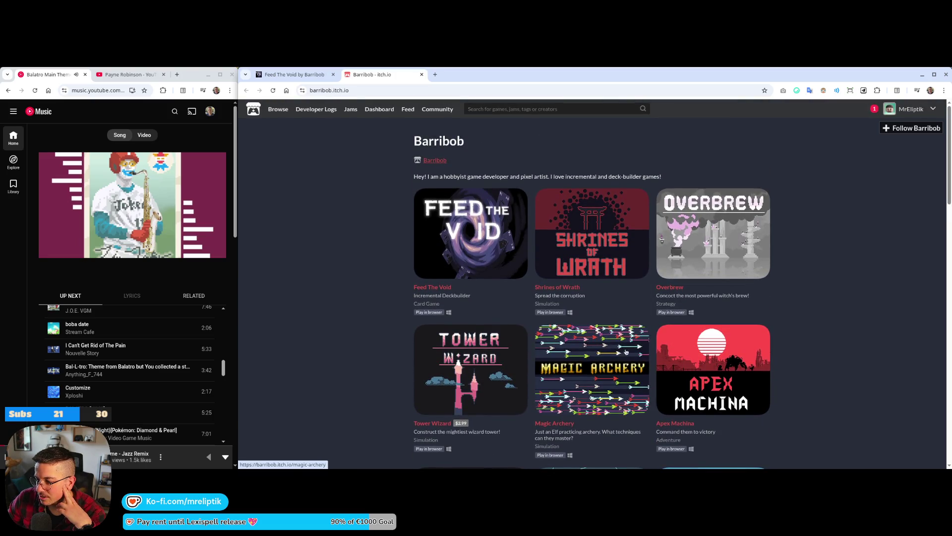
scroll(464, 375, down, 4)
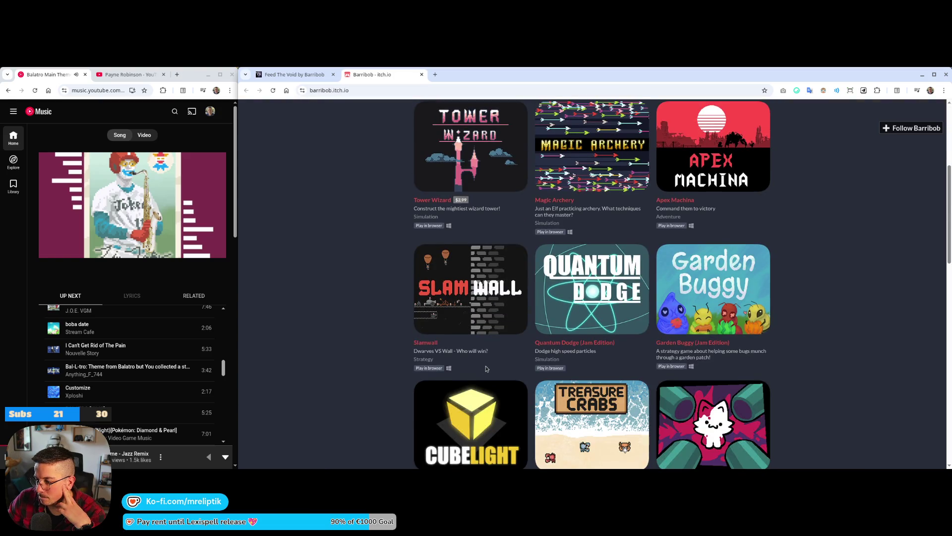
scroll(486, 368, down, 3)
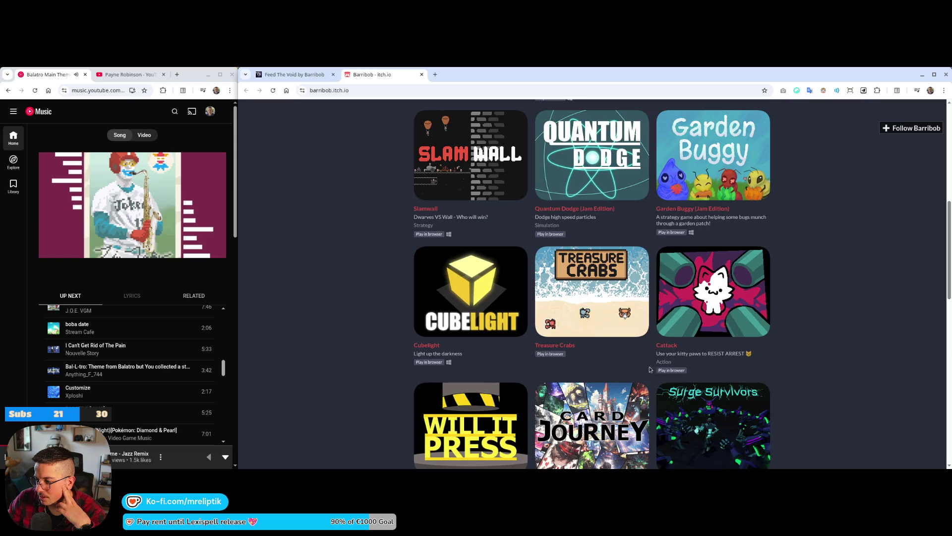
scroll(678, 293, down, 4)
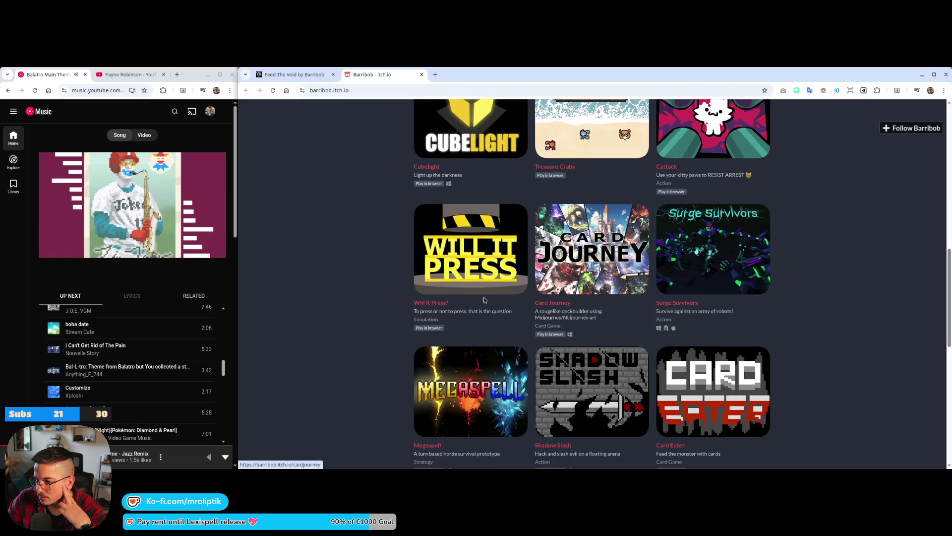
scroll(381, 311, down, 8)
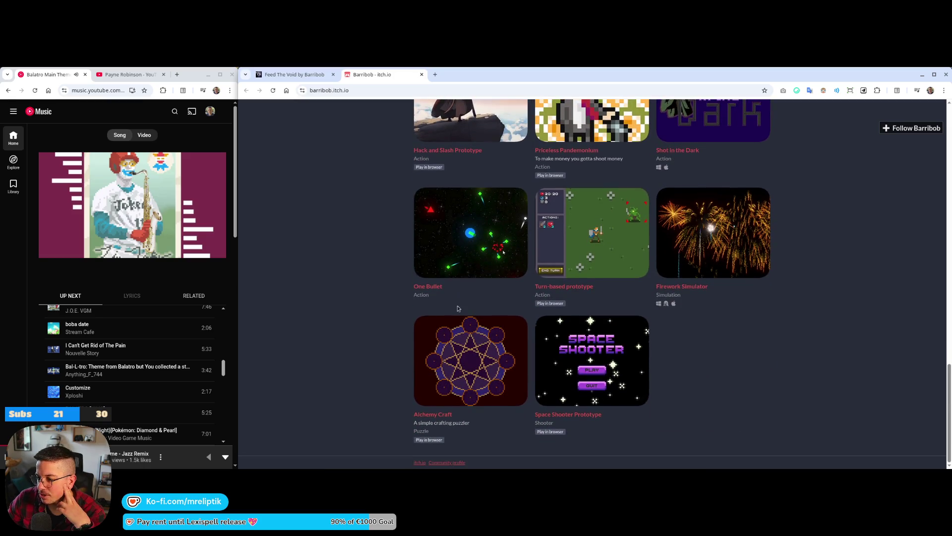
scroll(458, 308, up, 15)
Switch between the creator's games tab and the Feed The Void tab, ending on the game.
click(294, 74)
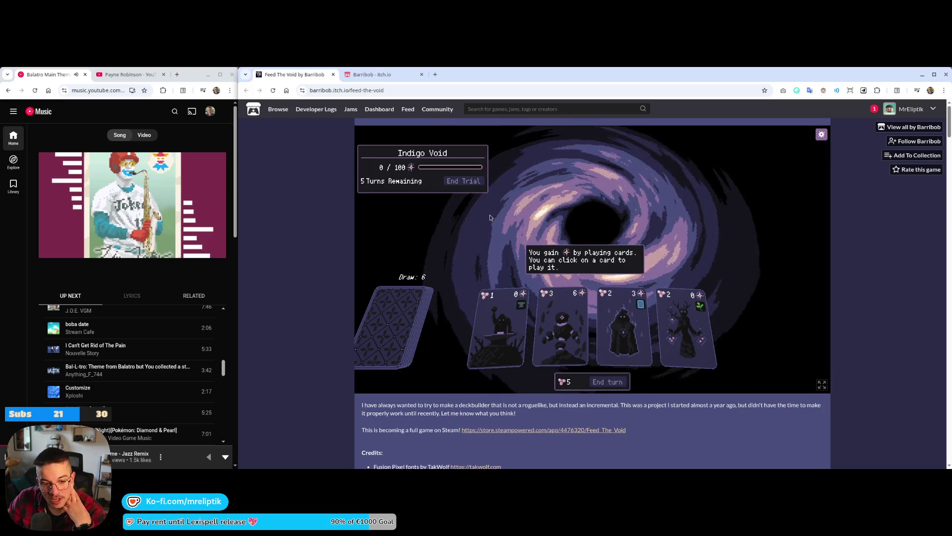
click(364, 75)
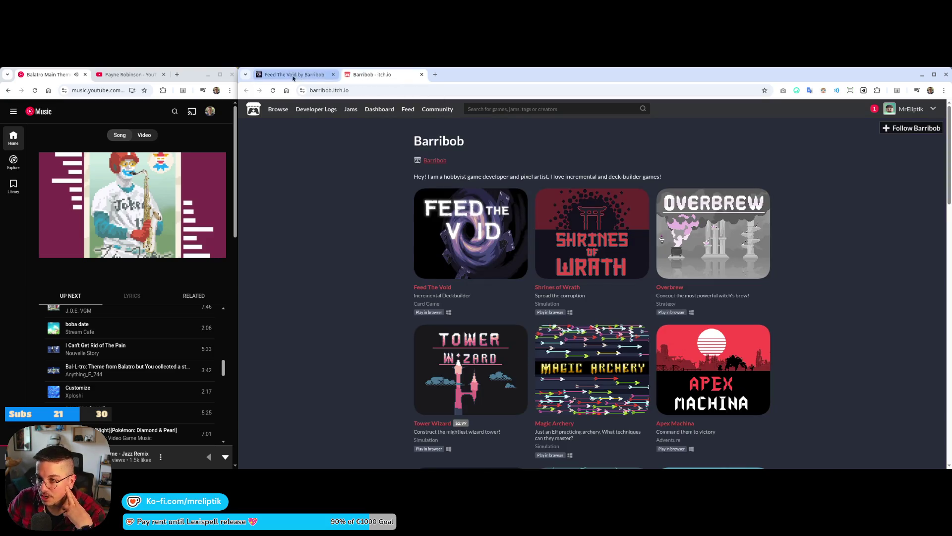
click(294, 74)
key(ctrl+Tab)
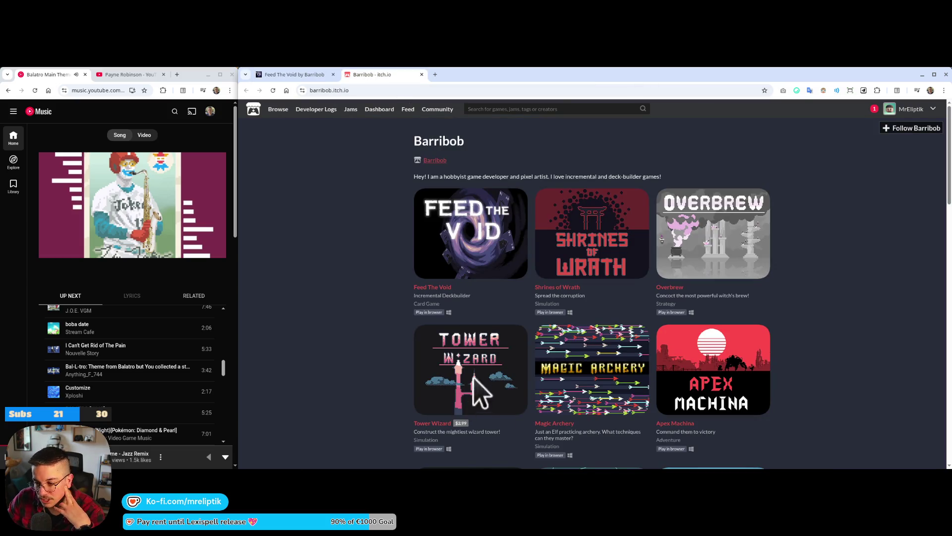
key(ctrl+Tab)
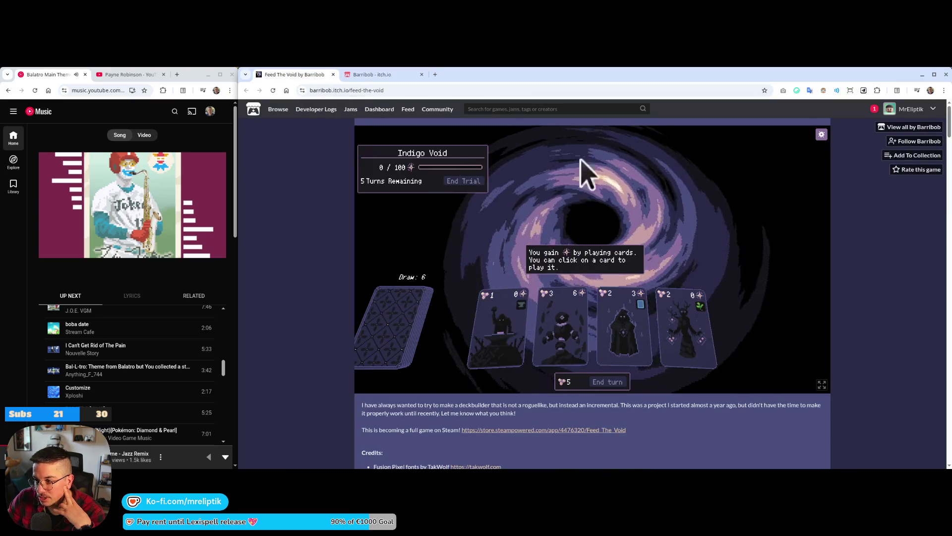
key(ctrl+Tab)
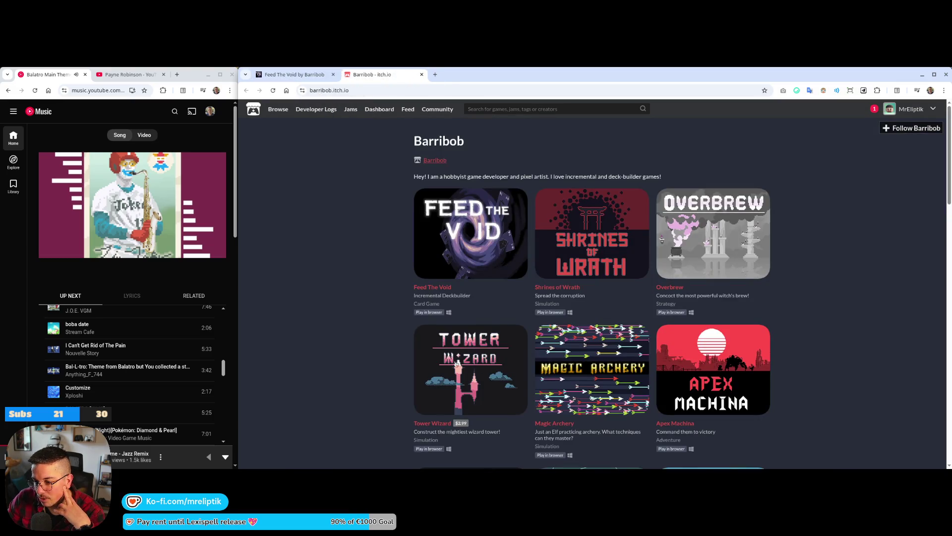
click(319, 74)
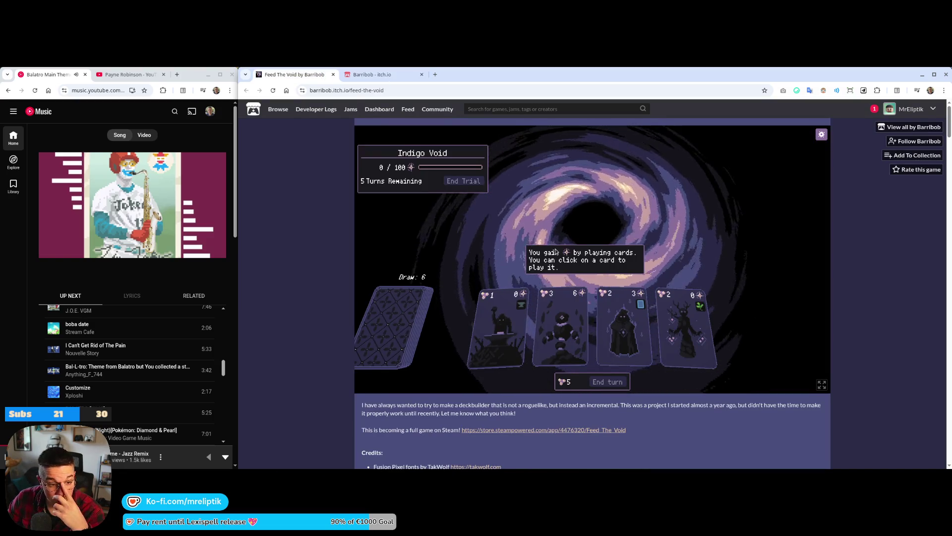
Play the Smith and Golem cards, dismiss the end-turn tip, and end the first turn.
mouse_move(500, 344)
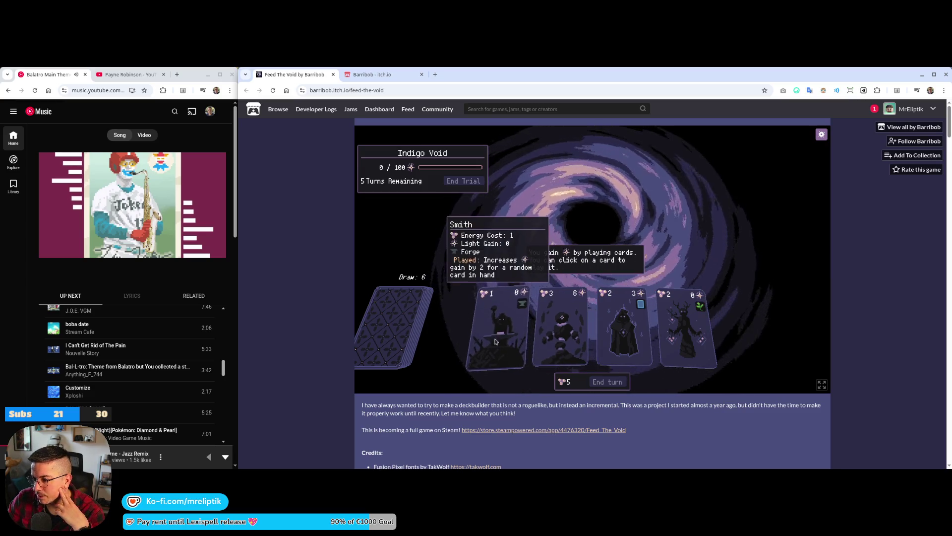
click(495, 342)
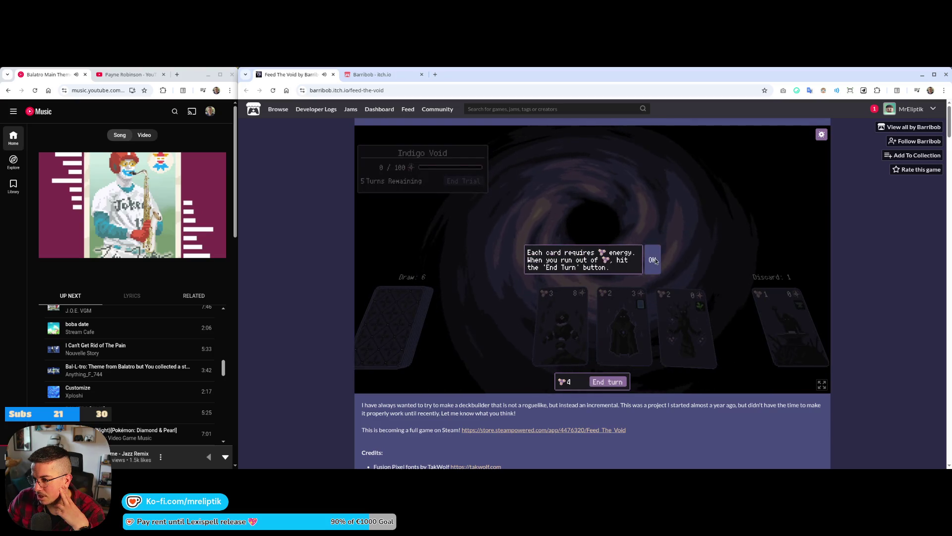
click(655, 260)
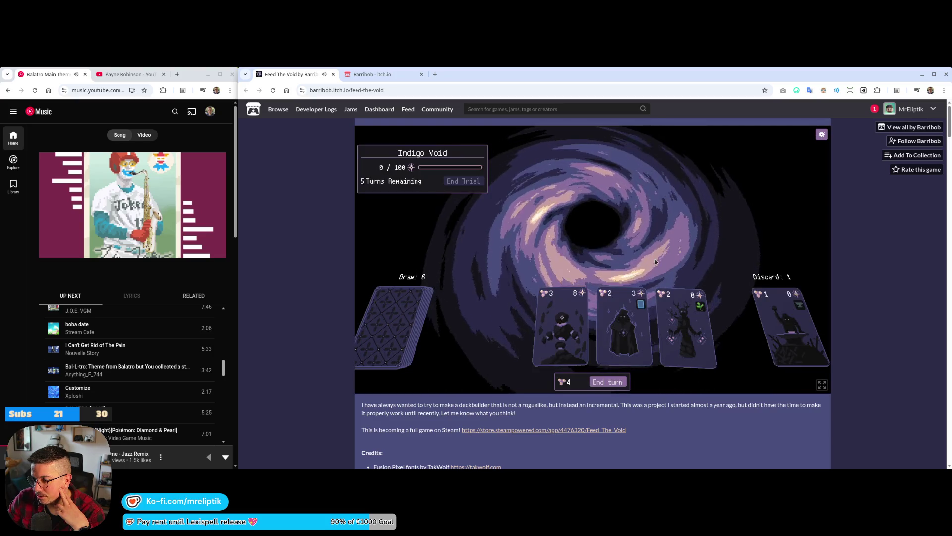
click(561, 337)
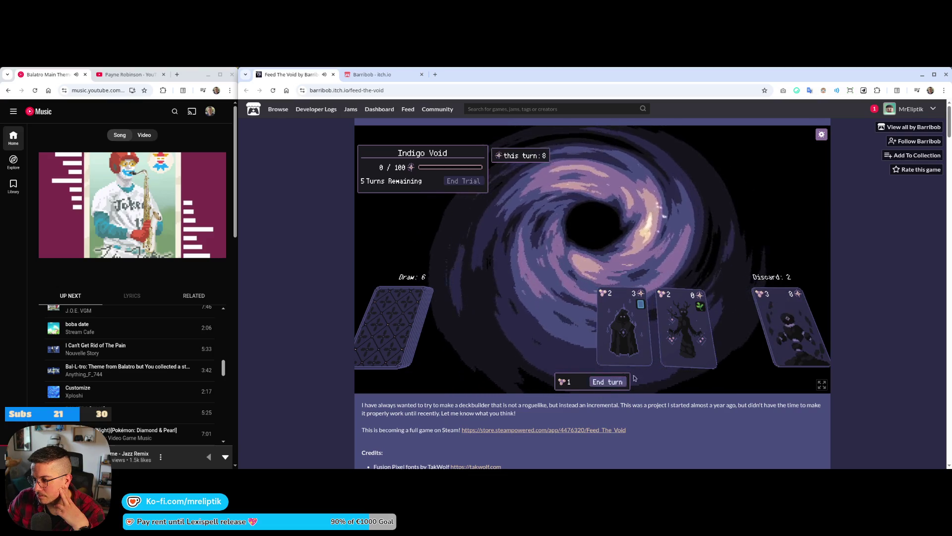
click(608, 387)
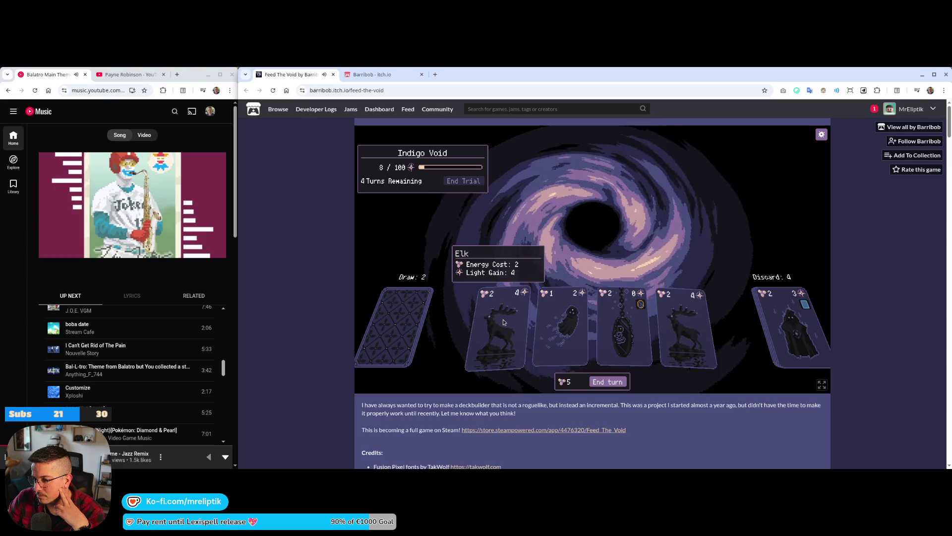
Play Elk, a Spirit and the amulet card, lower the volume to 25%, and end the second turn.
click(506, 327)
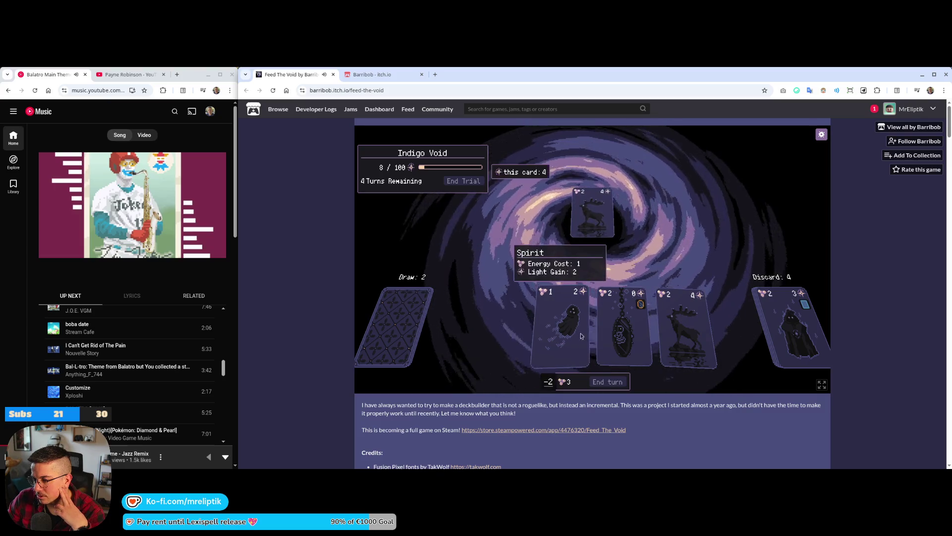
key(XF86AudioLowerVolume)
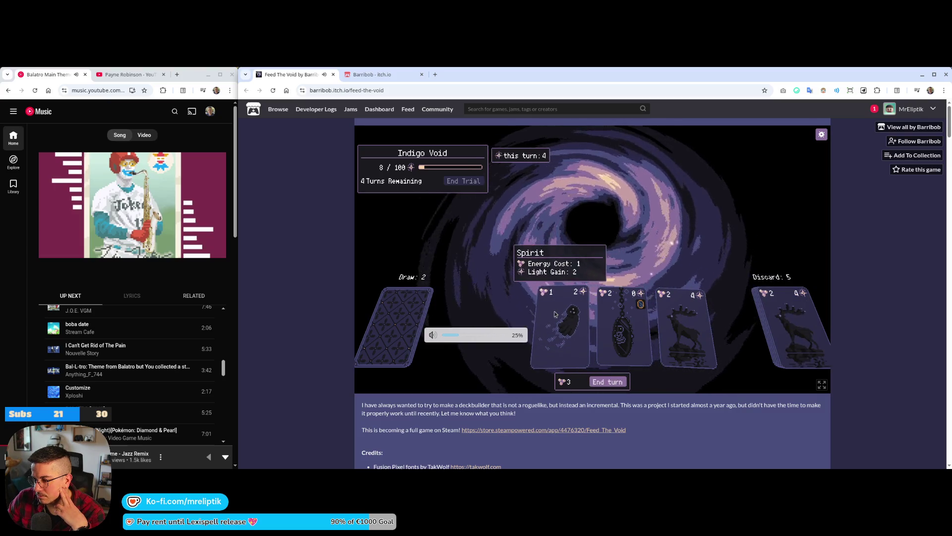
click(557, 319)
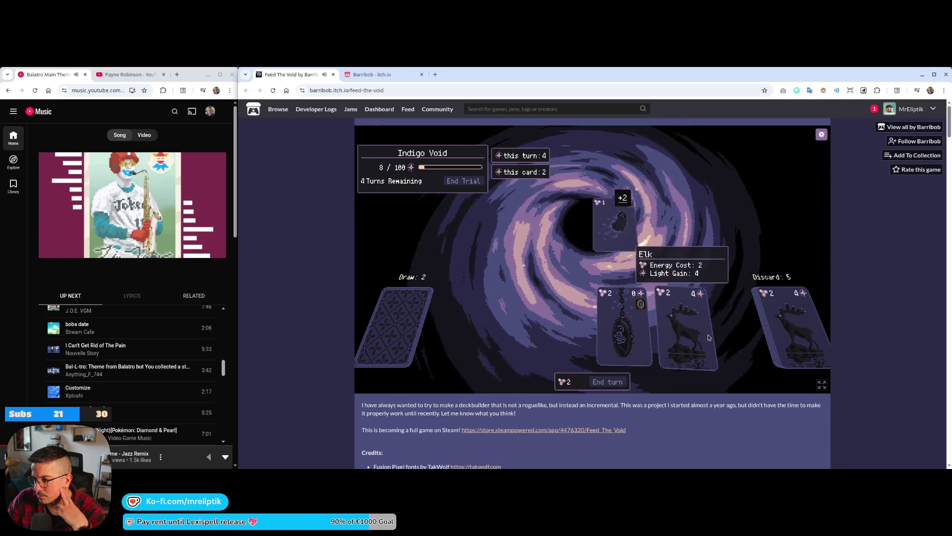
click(640, 354)
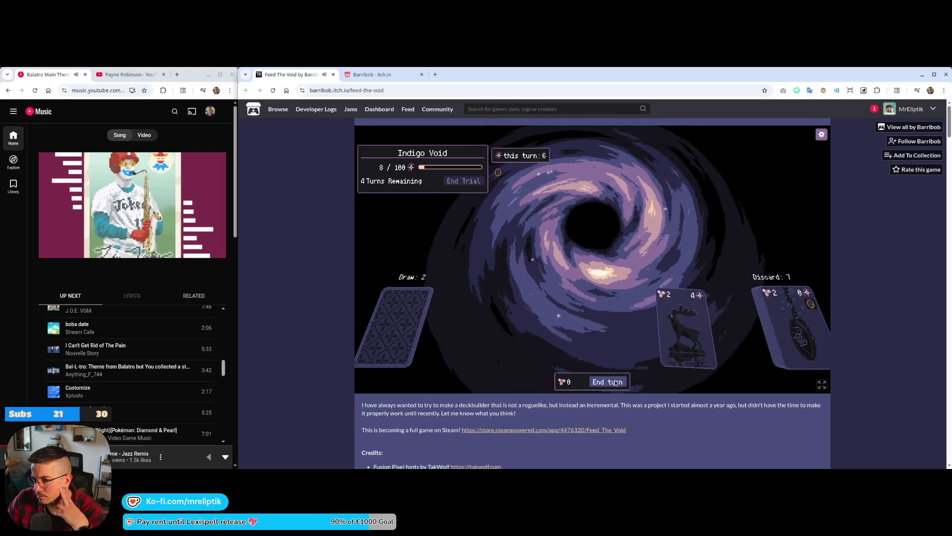
click(586, 382)
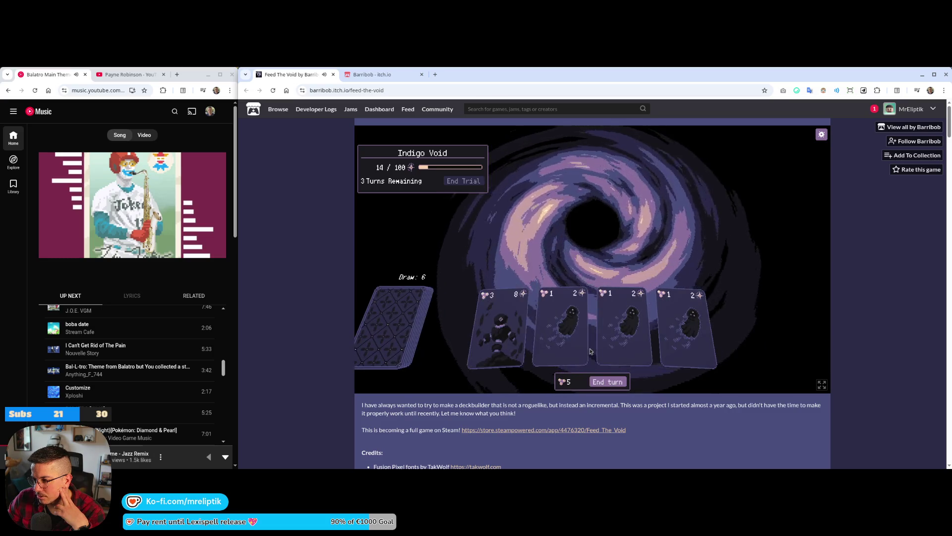
Play the Golem and two Spirit cards, spending all energy, then end the turn.
click(499, 332)
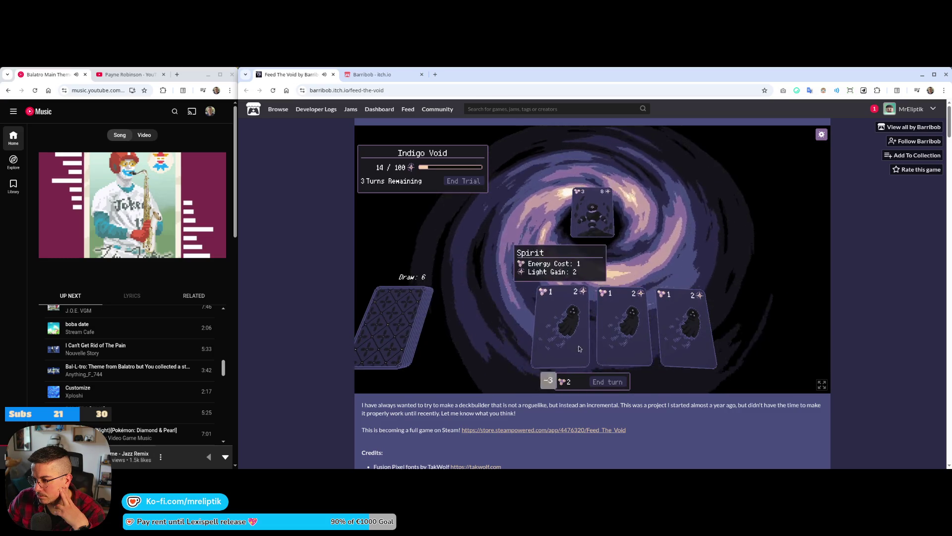
click(579, 347)
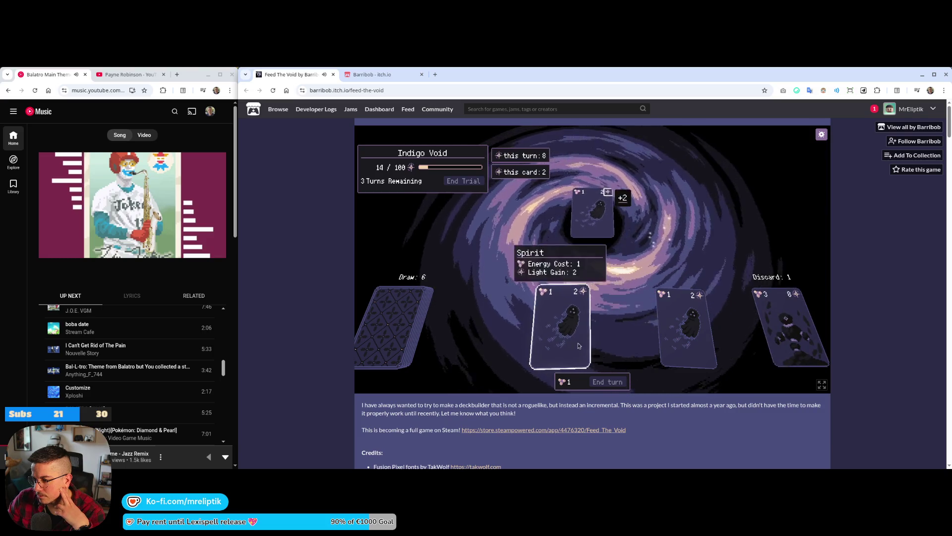
click(578, 346)
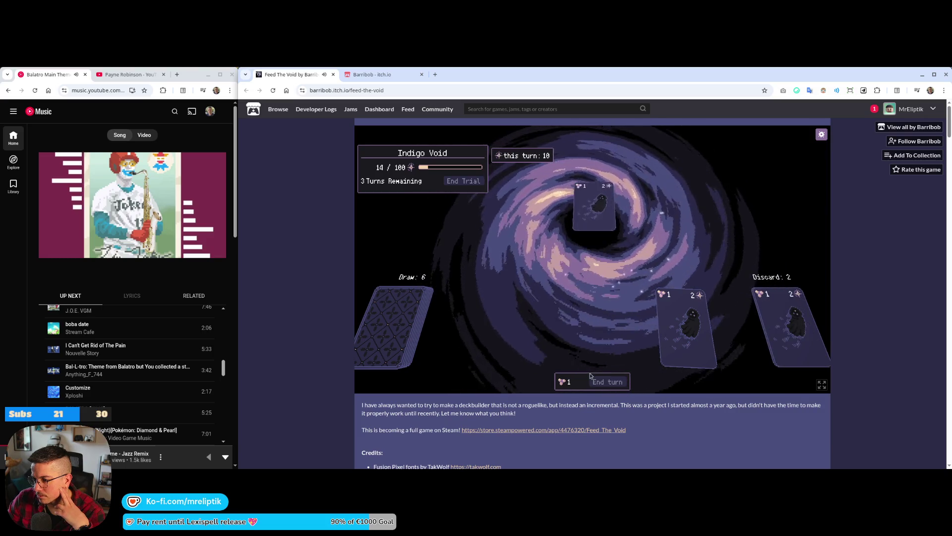
click(615, 382)
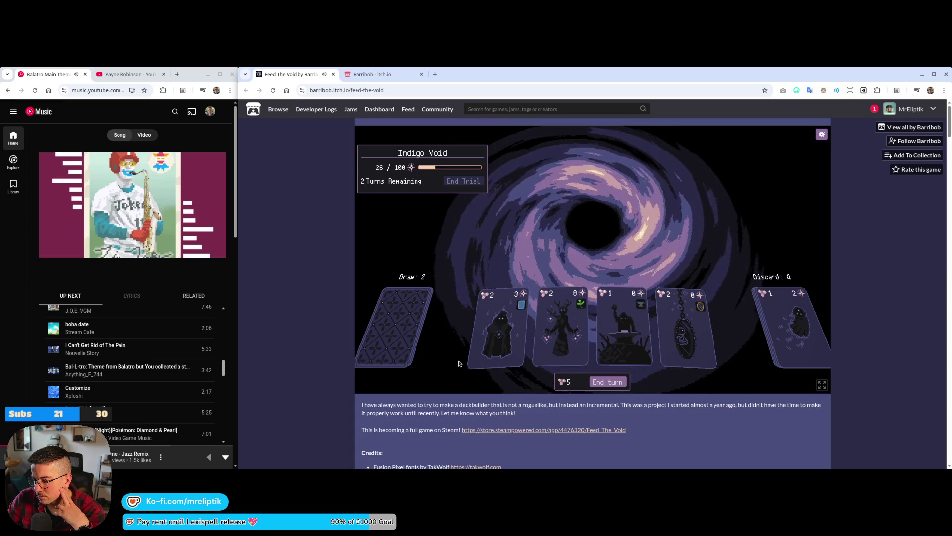
Scroll the itch.io page and open Feed The Void's Steam store link in a background tab.
scroll(464, 429, down, 4)
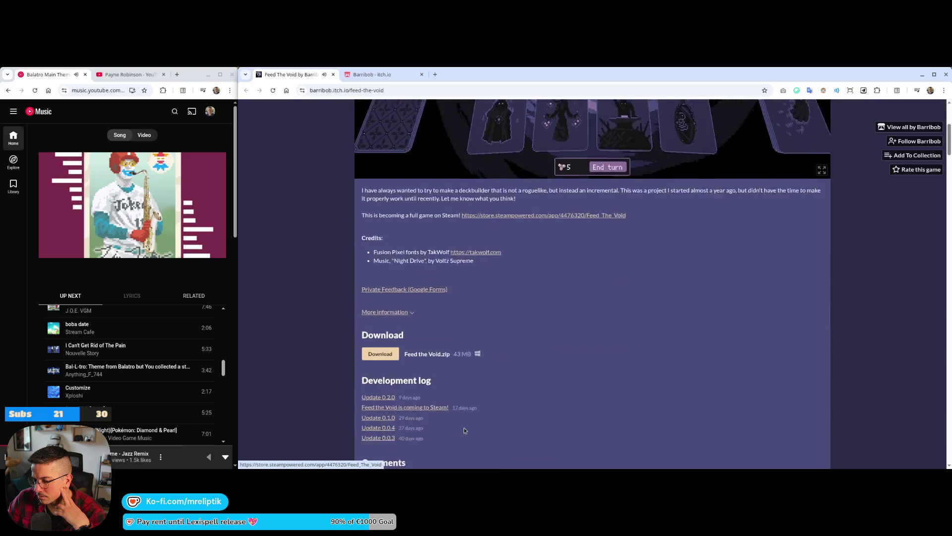
scroll(551, 395, down, 10)
scroll(550, 362, up, 15)
middle_click(543, 430)
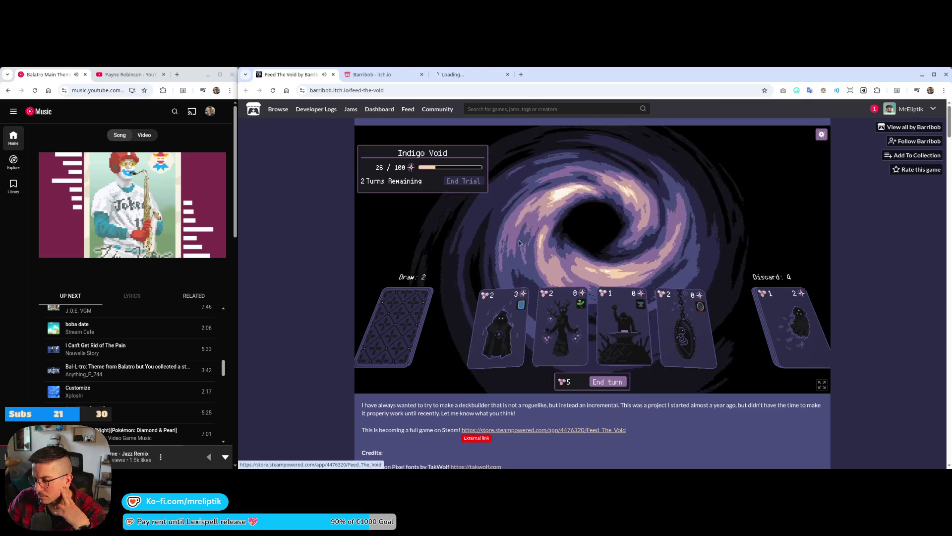
Look over Feed The Void's Steam store page and the developer's Steam page.
key(ctrl+Tab)
key(ctrl+Tab)
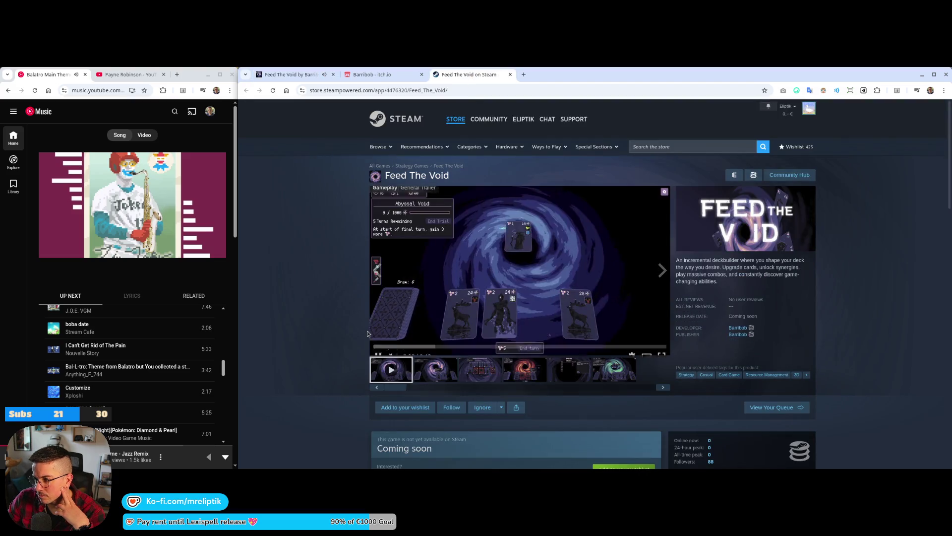
scroll(367, 333, down, 4)
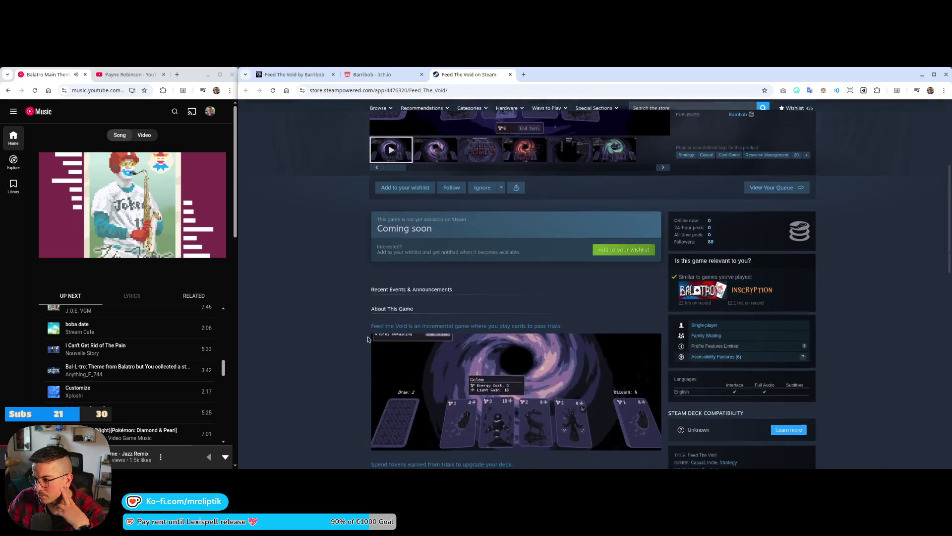
scroll(367, 340, up, 5)
click(520, 296)
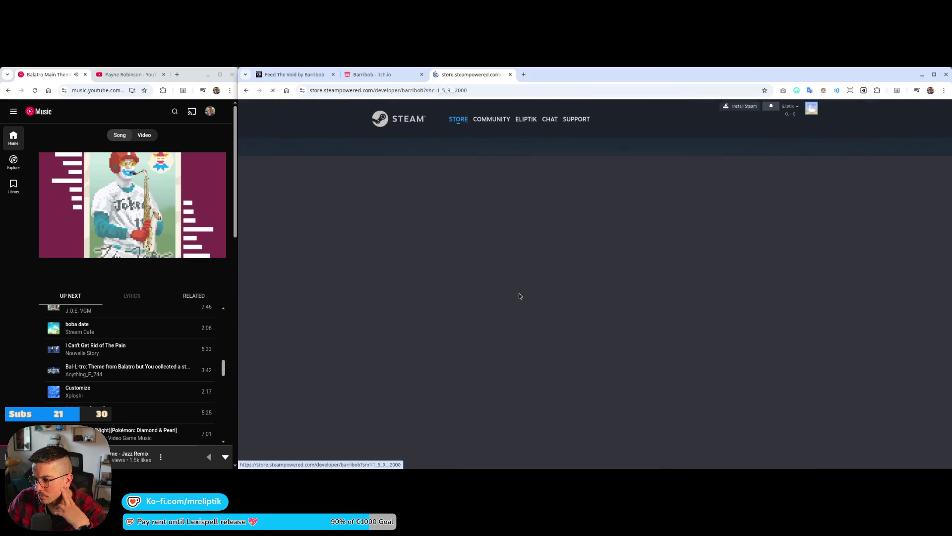
scroll(648, 218, down, 10)
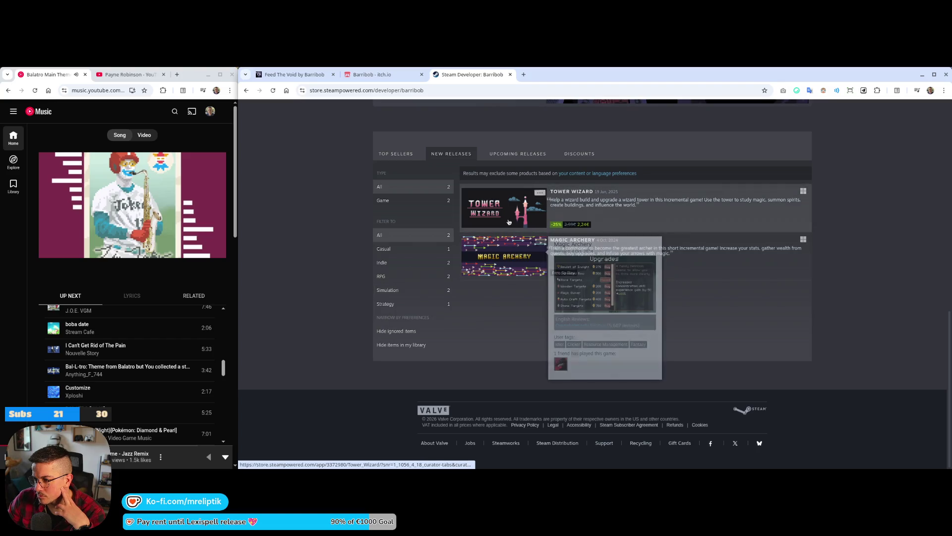
mouse_move(509, 221)
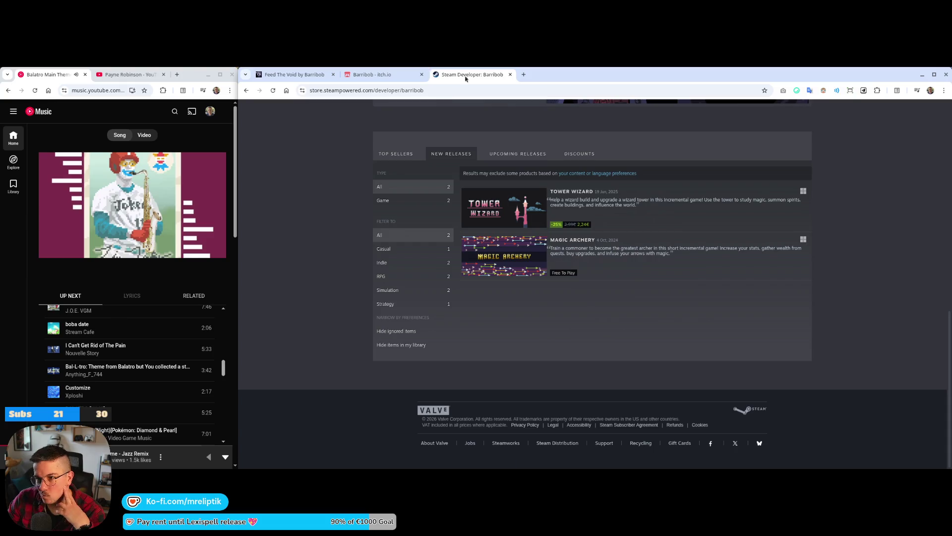
Close the developer's Steam and itch.io tabs and return to the Godot editor.
click(510, 74)
middle_click(388, 78)
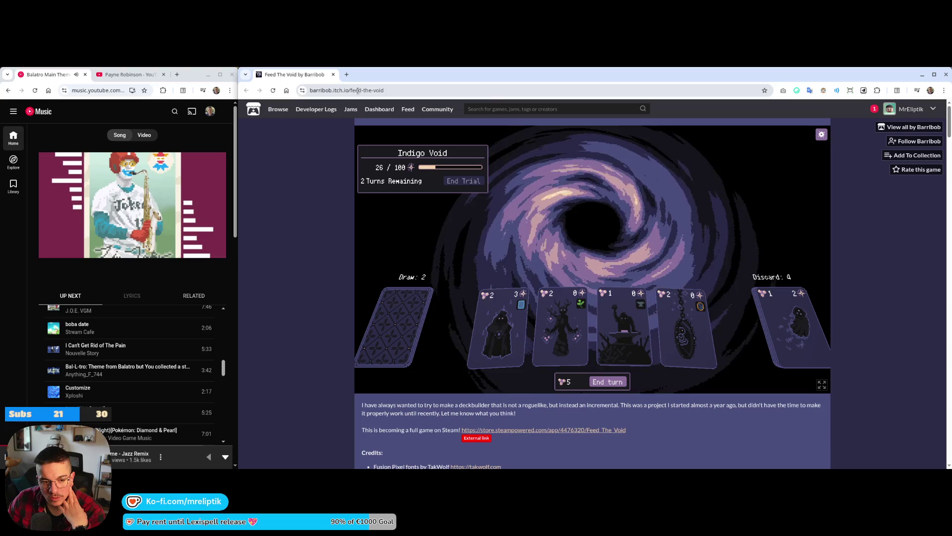
key(alt+Tab)
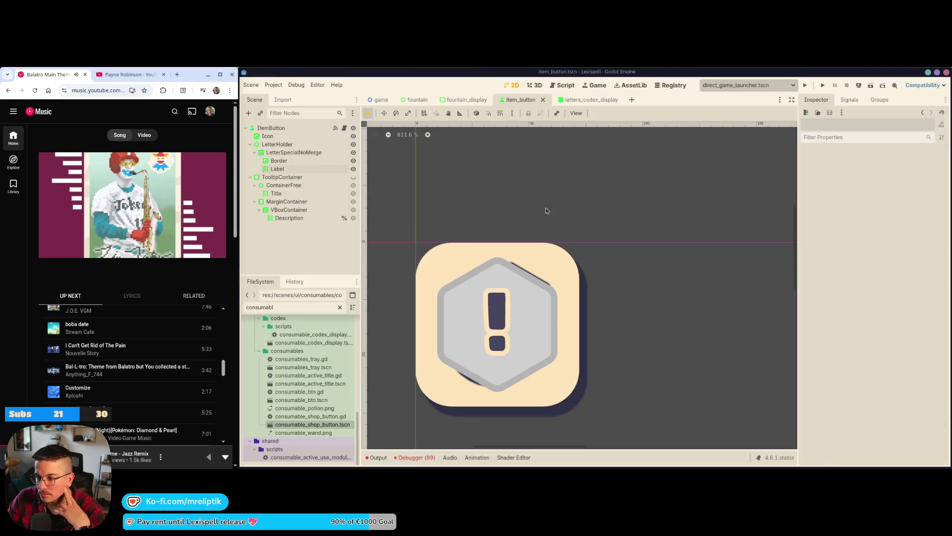
scroll(539, 248, down, 2)
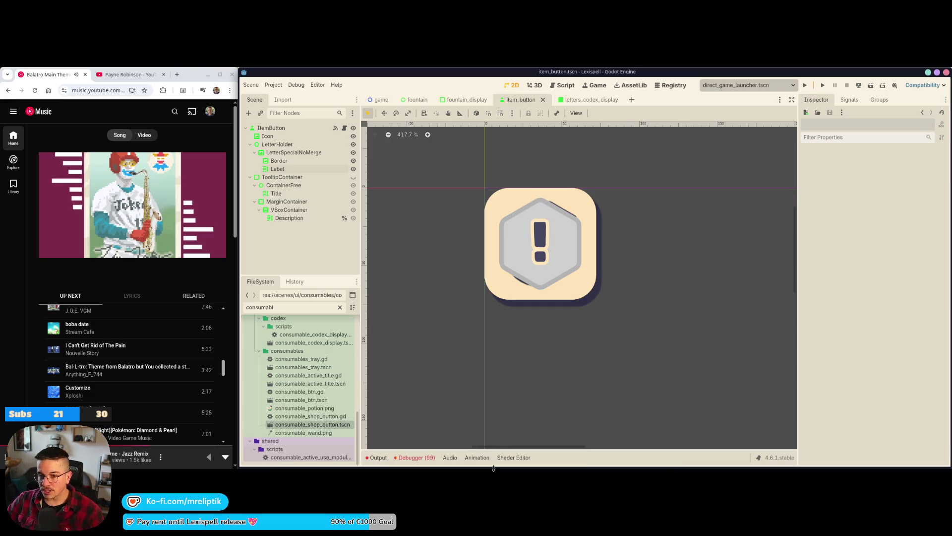
mouse_move(493, 463)
scroll(476, 271, up, 2)
scroll(496, 223, down, 1)
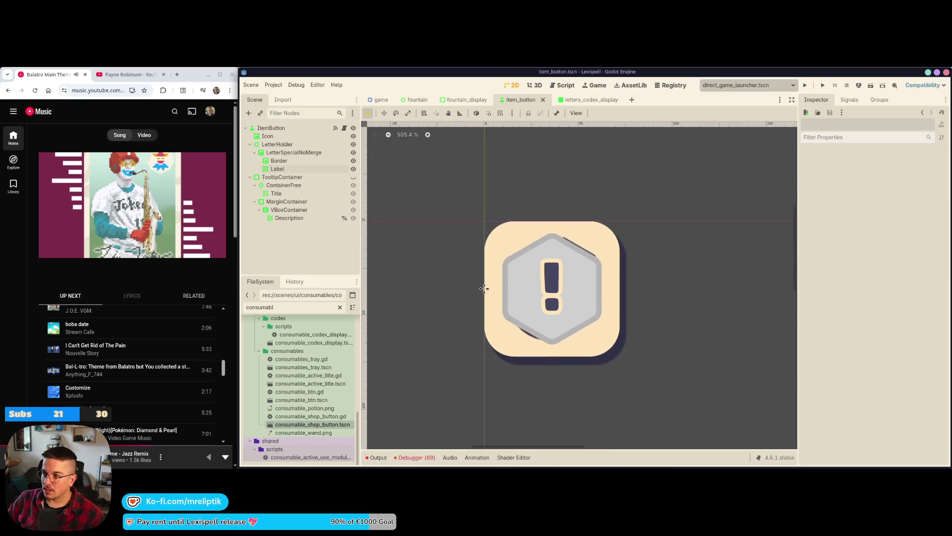
Inspect the item_button nodes, hiding LetterHolder to reveal the icon underneath.
click(296, 179)
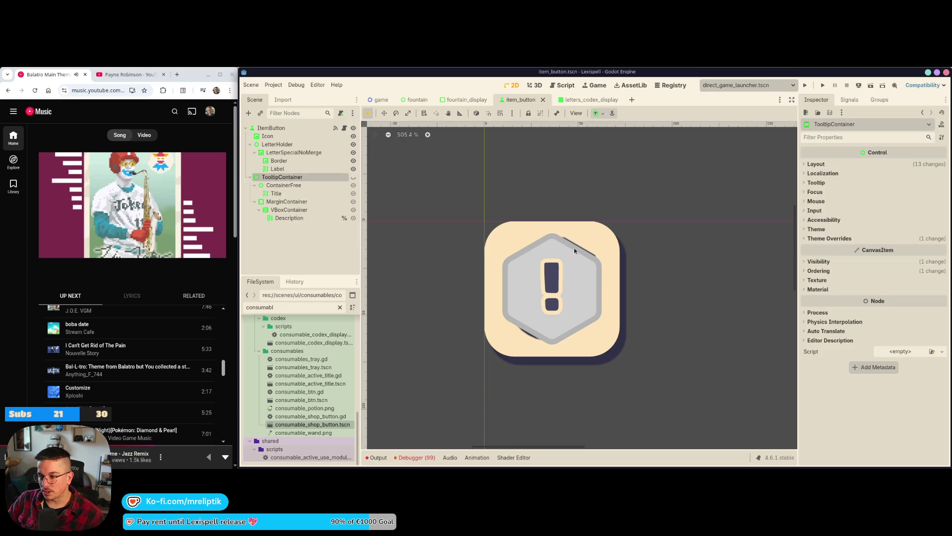
scroll(573, 250, up, 2)
click(279, 161)
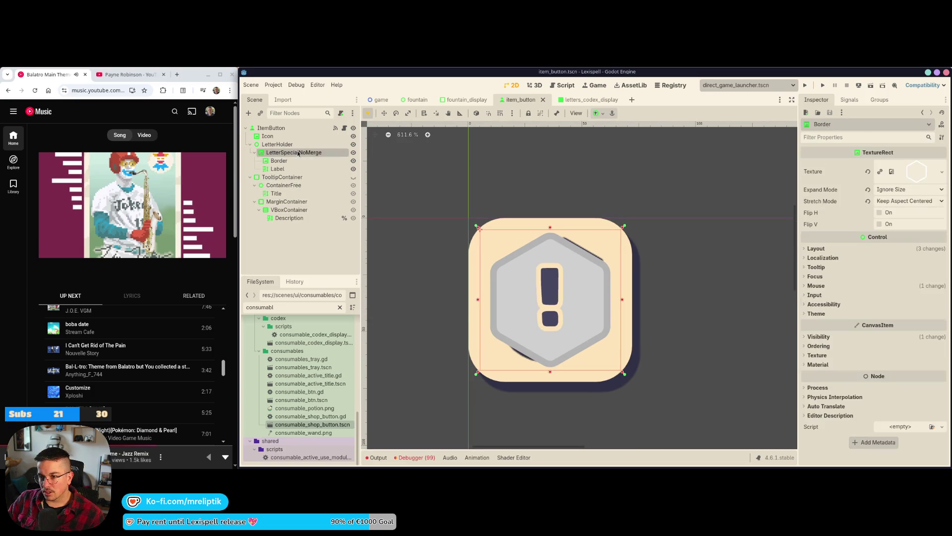
click(288, 144)
click(353, 144)
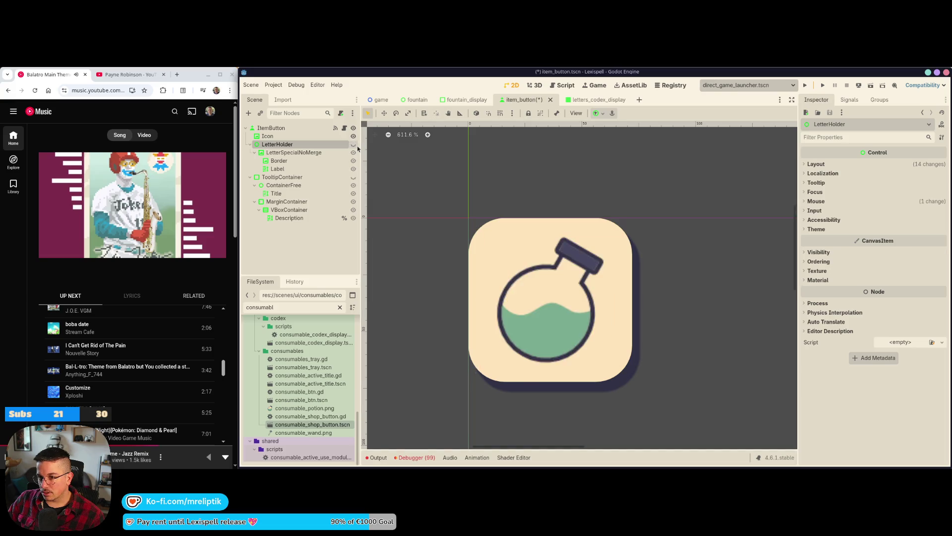
click(291, 153)
click(289, 161)
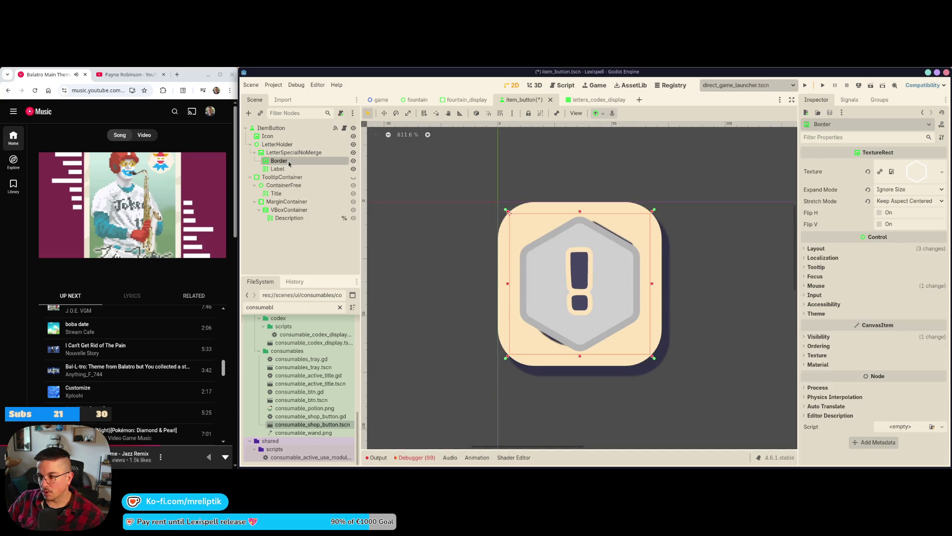
click(292, 168)
click(293, 162)
click(294, 167)
click(293, 160)
click(295, 168)
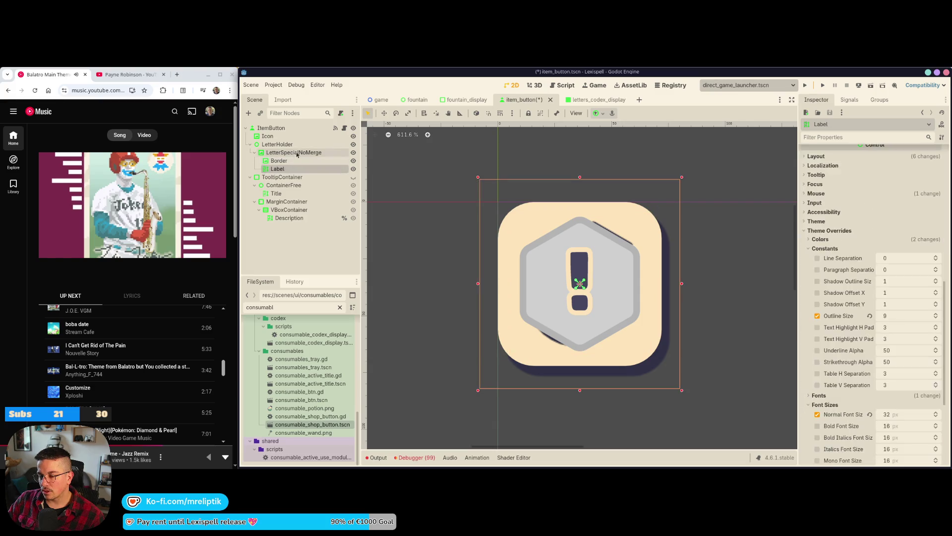
click(298, 153)
Rename the LetterSpecialNoMerge node to LetterTexture.
double_click(298, 153)
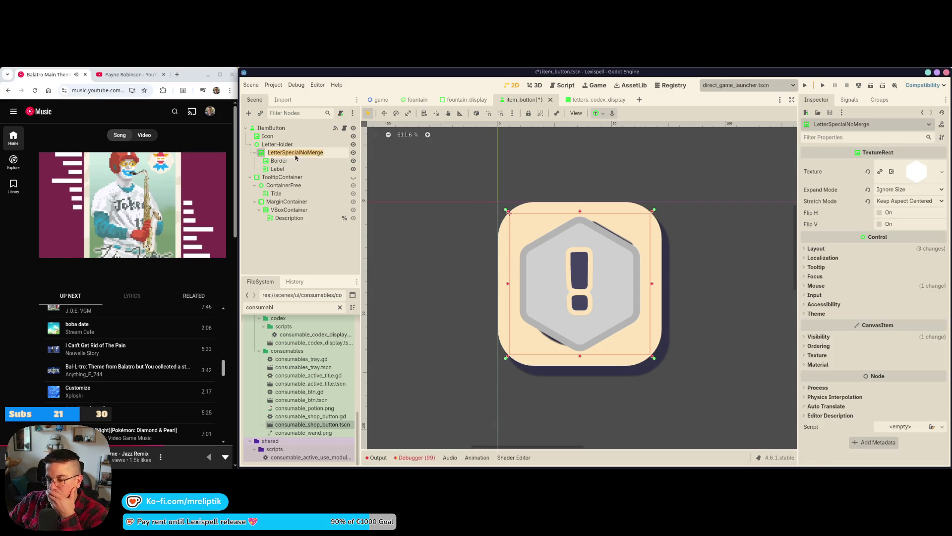
text(l)
key(BackSpace)
key(BackSpace)
key(BackSpace)
text(LetterTexture)
key(Return)
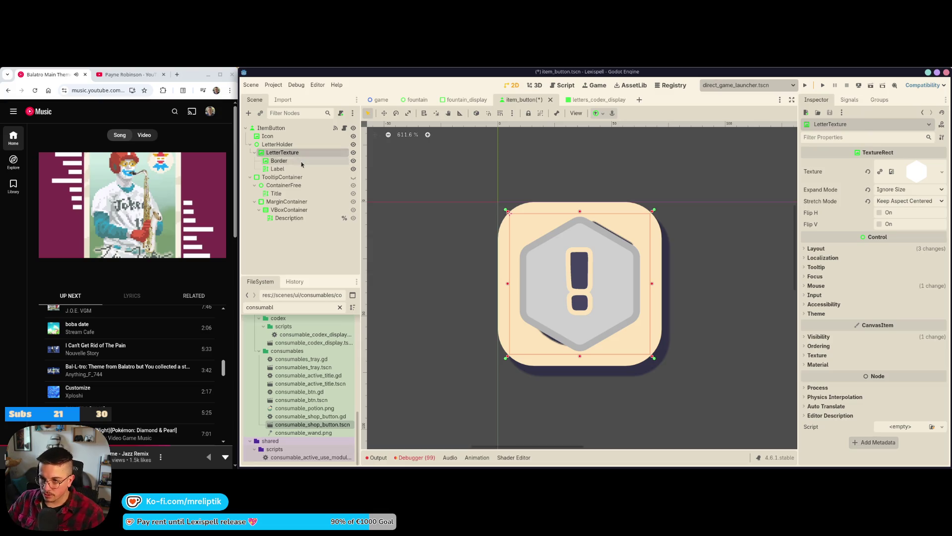
Rename the Border node to LetterBorder and save the item_button scene.
double_click(301, 161)
key(Home)
text(Lett)
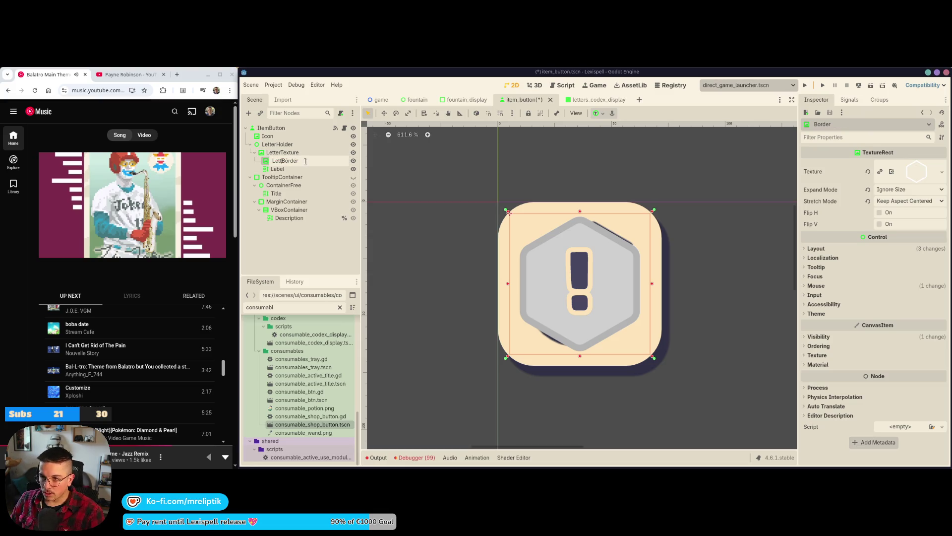
text(er)
key(Return)
key(ctrl+s)
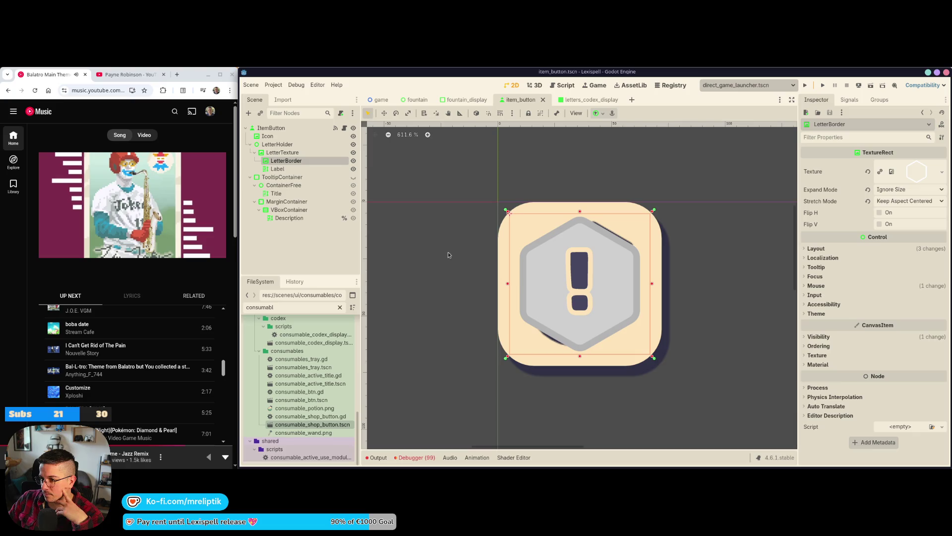
click(320, 256)
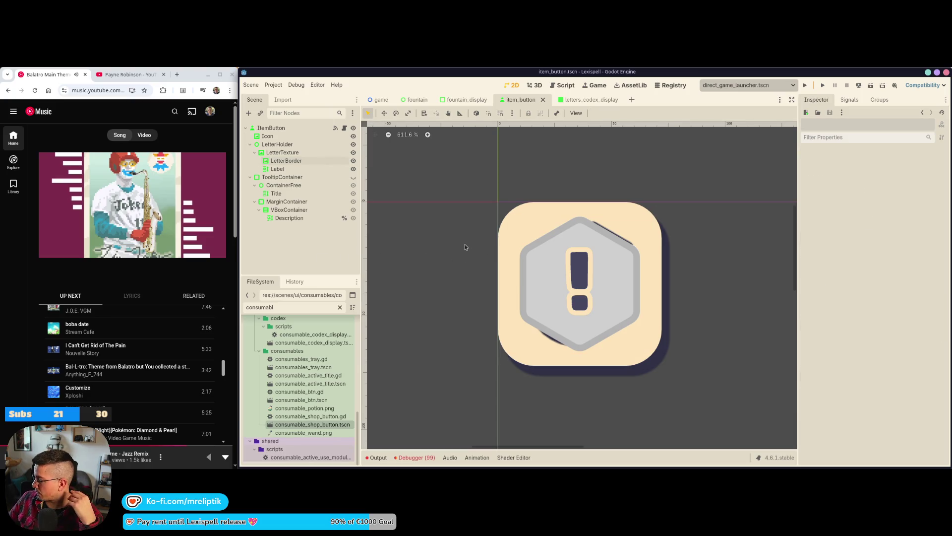
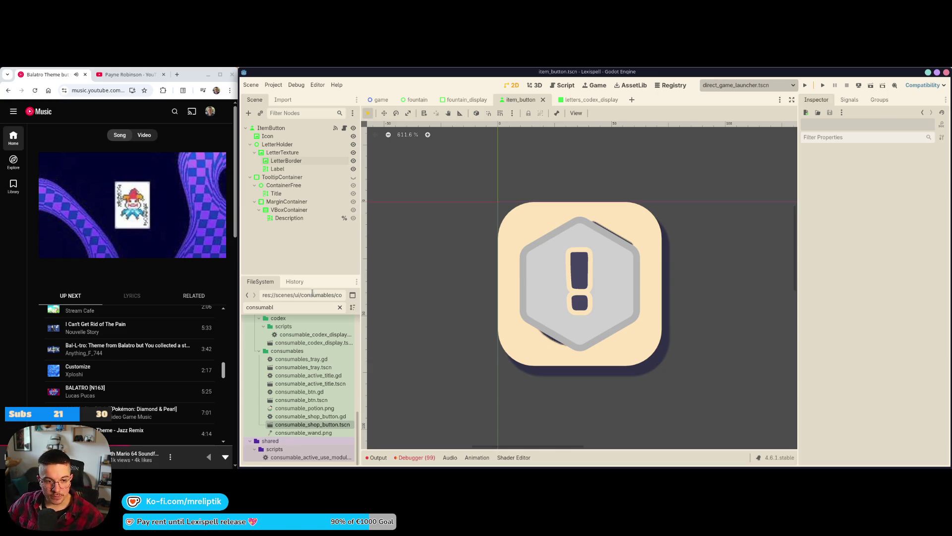
Switch to the Script workspace to edit item_button.gd.
mouse_move(193, 246)
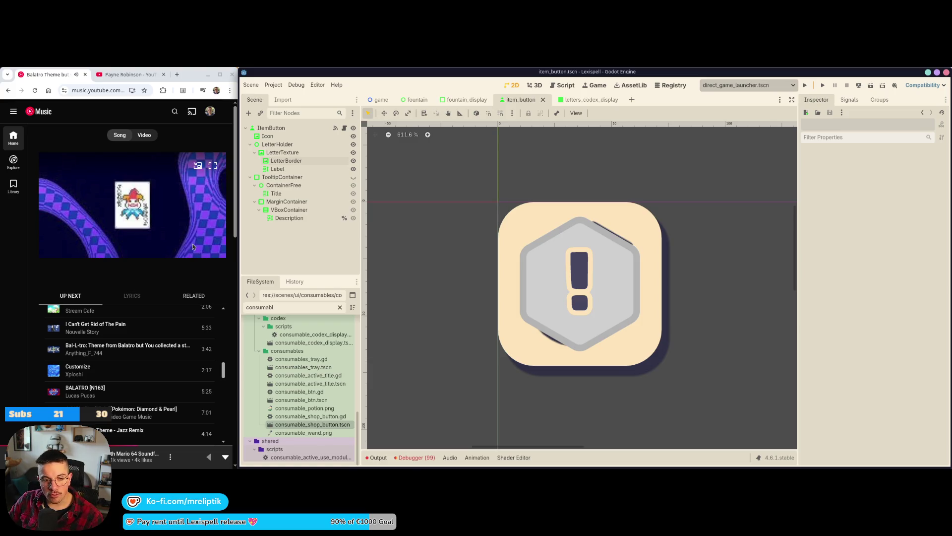
click(563, 85)
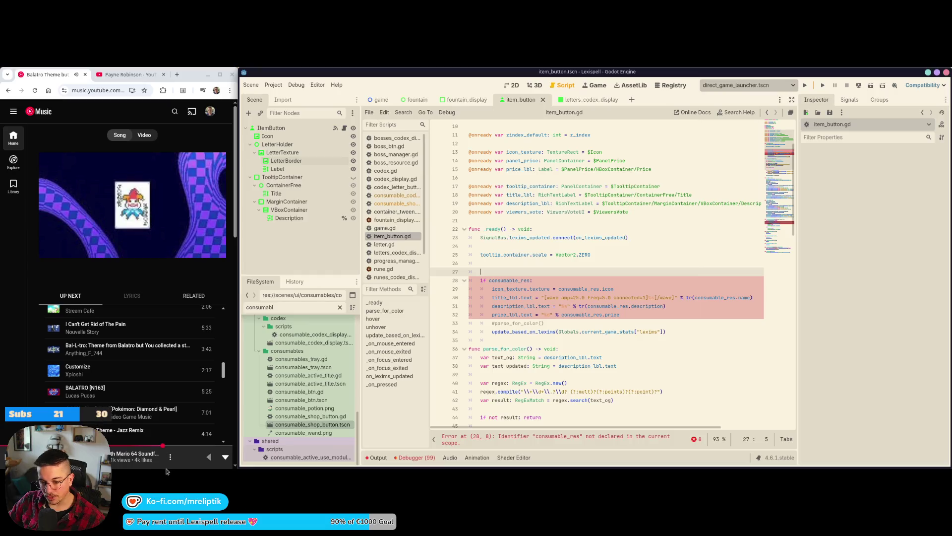
Try deleting the consumable_res lines in _ready, undo back to the original block, and save.
key(ctrl+shift+k)
key(ctrl+shift+k)
key(ctrl+shift+k)
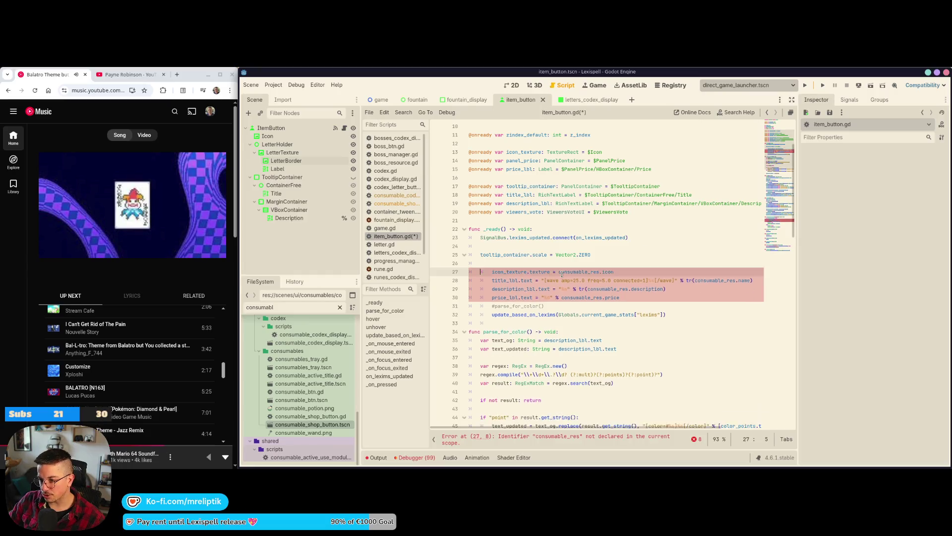
key(ctrl+shift+k)
key(ctrl+shift+k)
key(ctrl+shift+k)
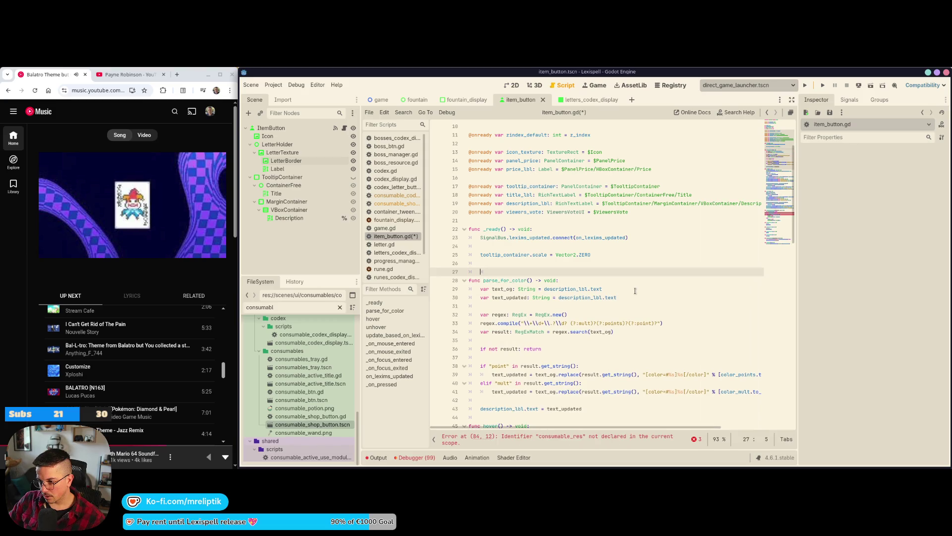
key(ctrl+z)
key(ctrl+z)
key(ctrl+z)
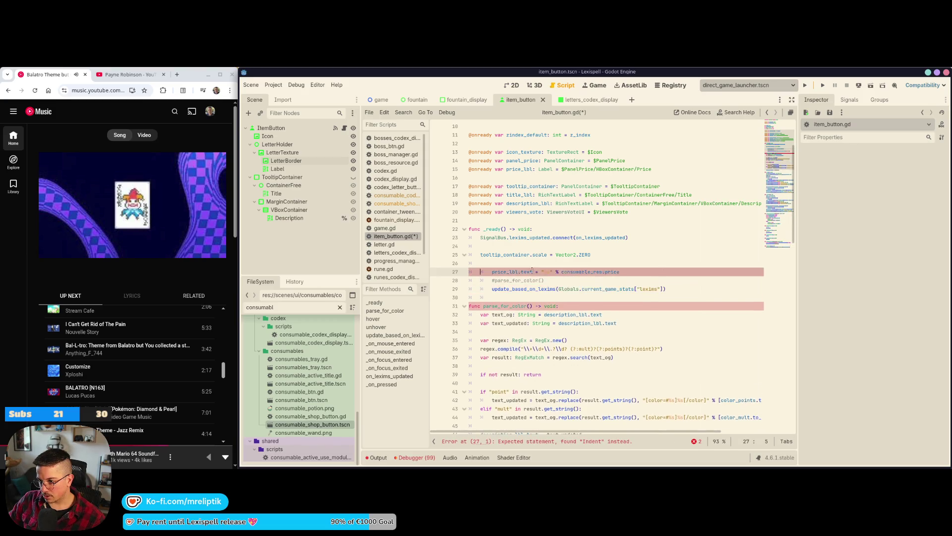
key(ctrl+z)
key(ctrl+z)
key(ctrl+z)
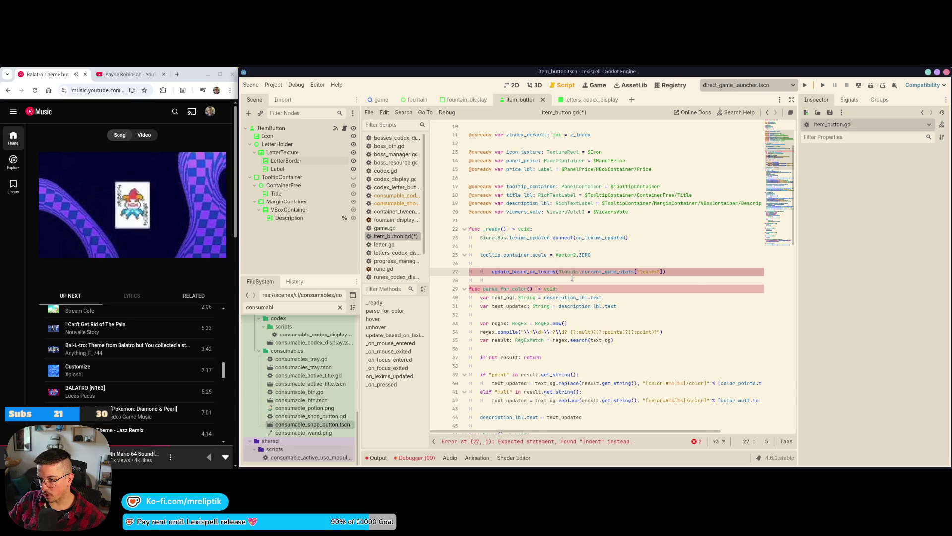
key(ctrl+z)
key(ctrl+z)
key(ctrl+z)
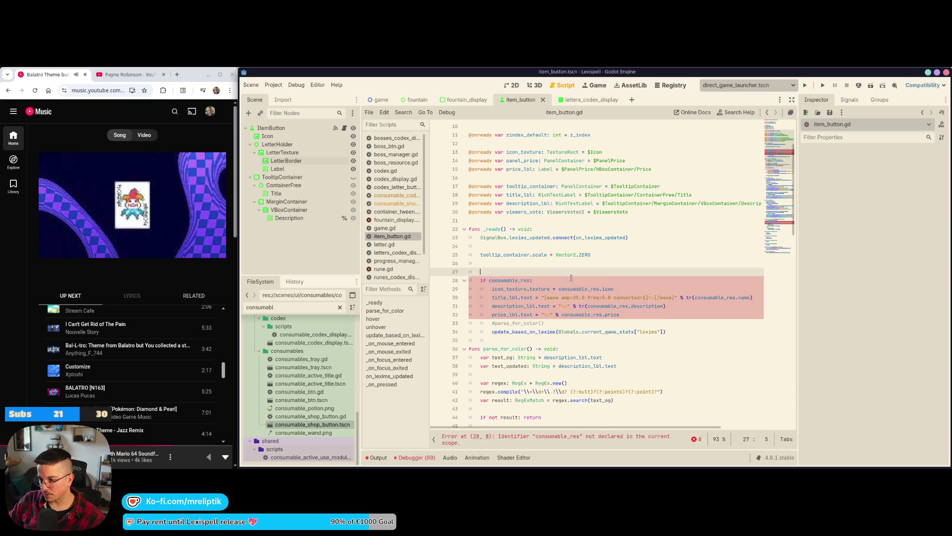
key(ctrl+z)
key(ctrl+z)
key(ctrl+z)
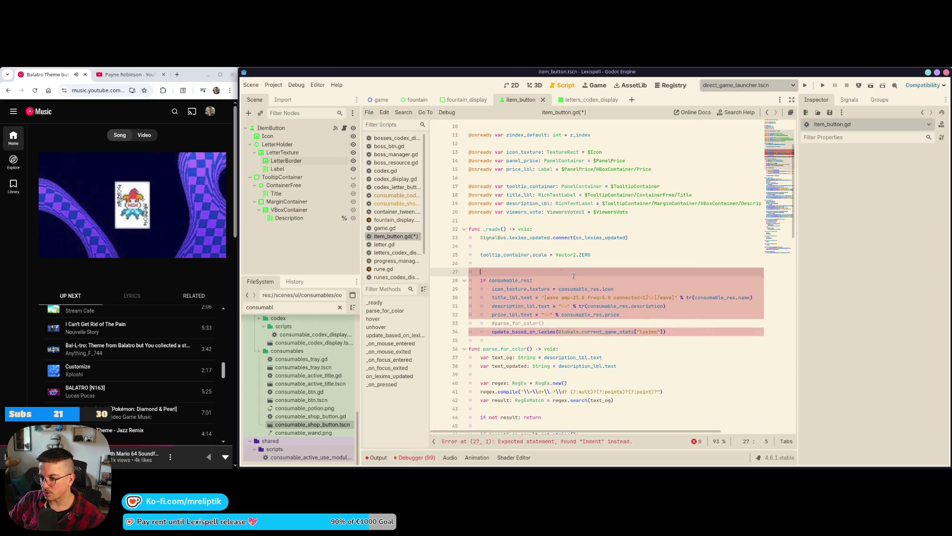
click(518, 289)
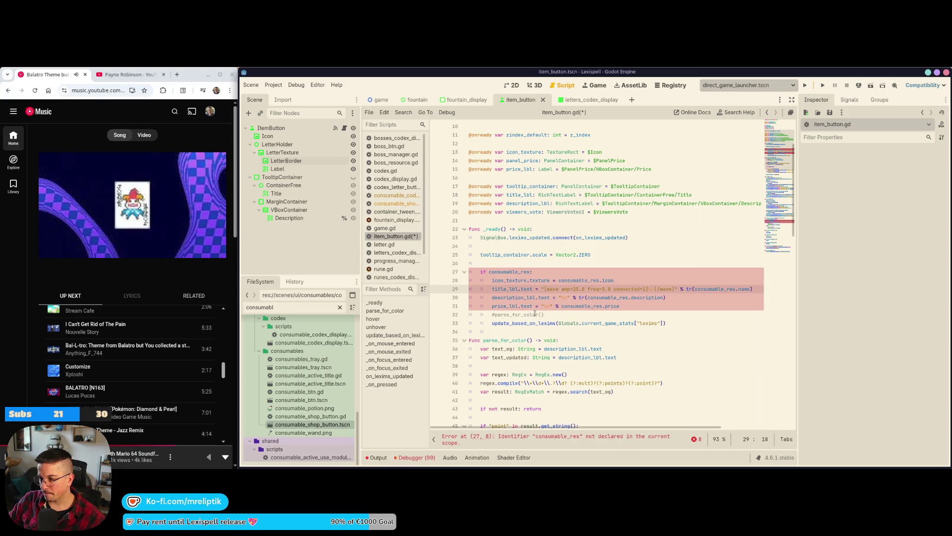
key(ctrl+s)
Remove the price and lexims update lines and change the condition to 'if res:'.
click(512, 315)
key(ctrl+z)
key(ctrl+z)
key(ctrl+z)
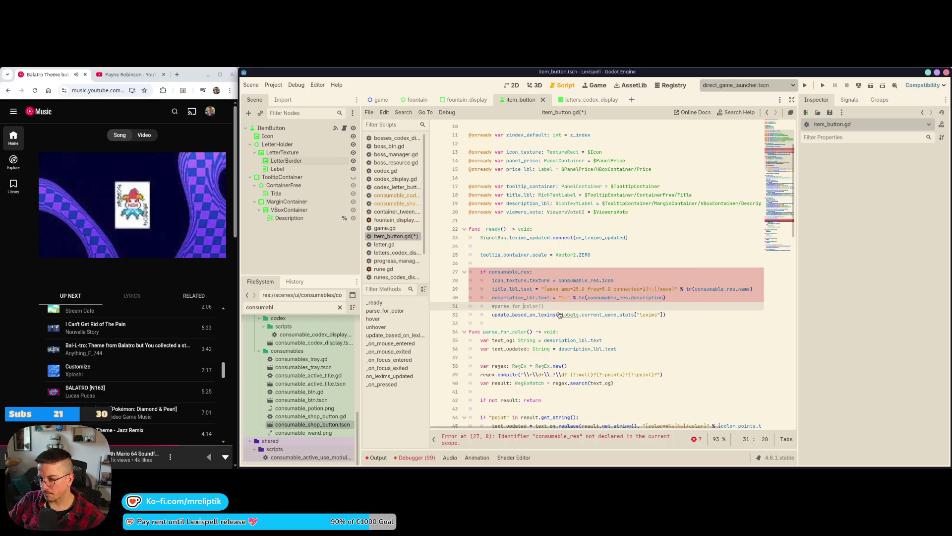
key(ctrl+z)
key(ctrl+z)
key(ctrl+z)
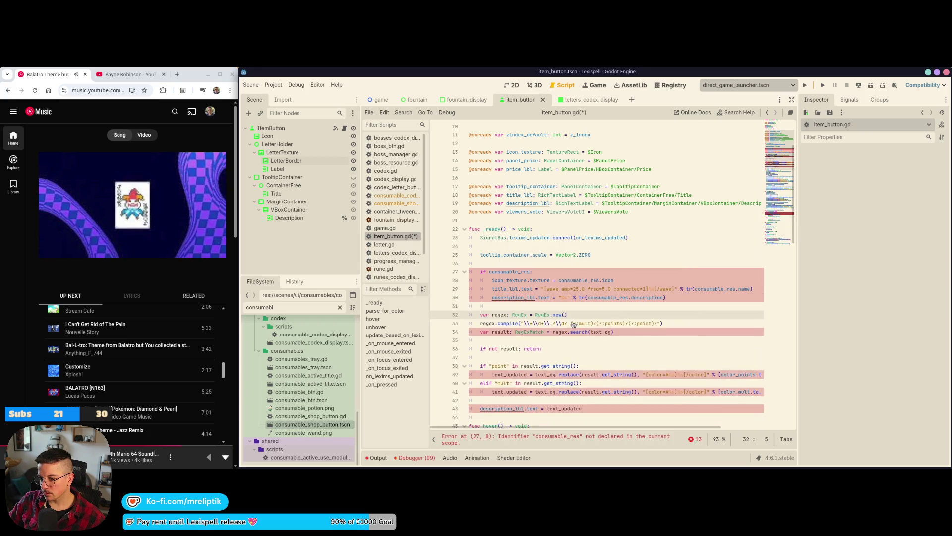
key(ctrl+z)
key(ctrl+z)
key(ctrl+z)
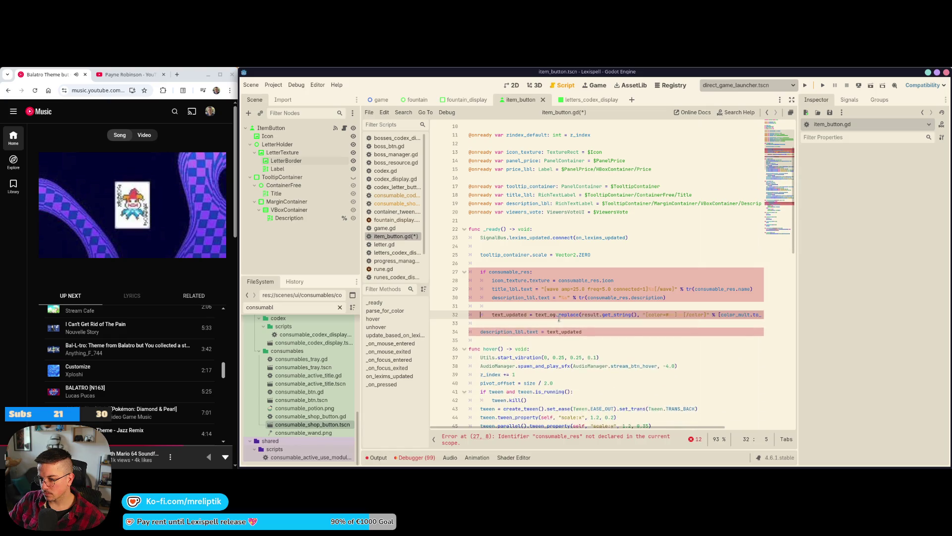
key(ctrl+z)
key(ctrl+z)
key(ctrl+z)
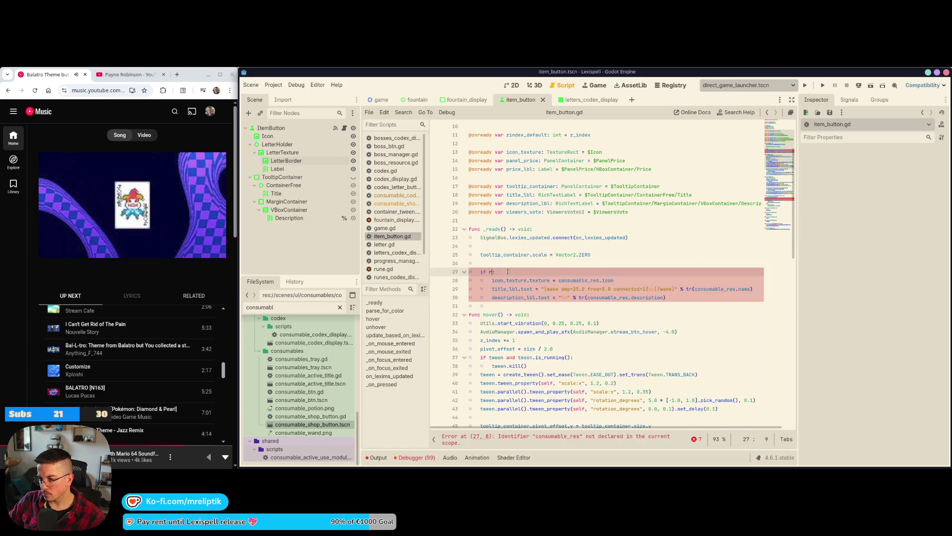
Add an 'if letter: pass' block after the res branch and save.
click(512, 307)
key(Return)
key(Return)
key(Up)
text(if l)
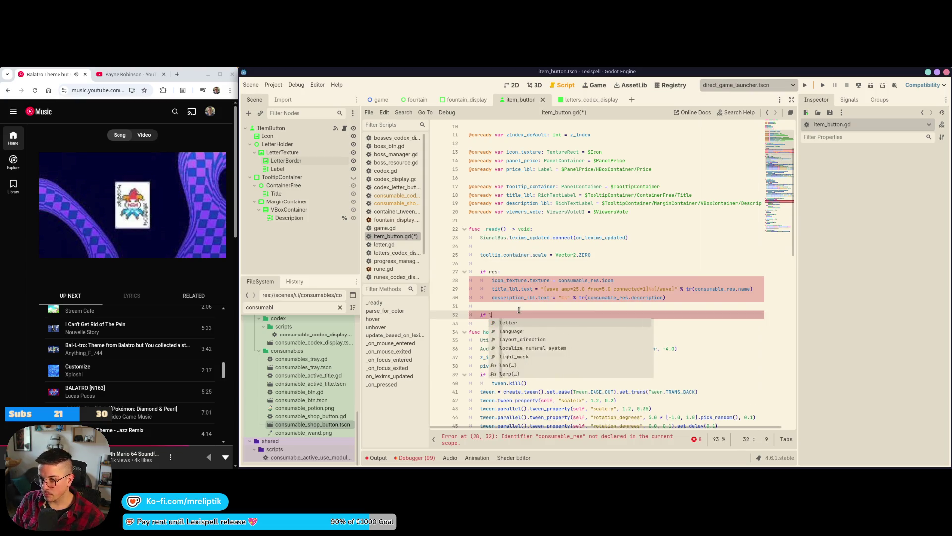
text(etter:)
key(Return)
text(pass)
key(ctrl+s)
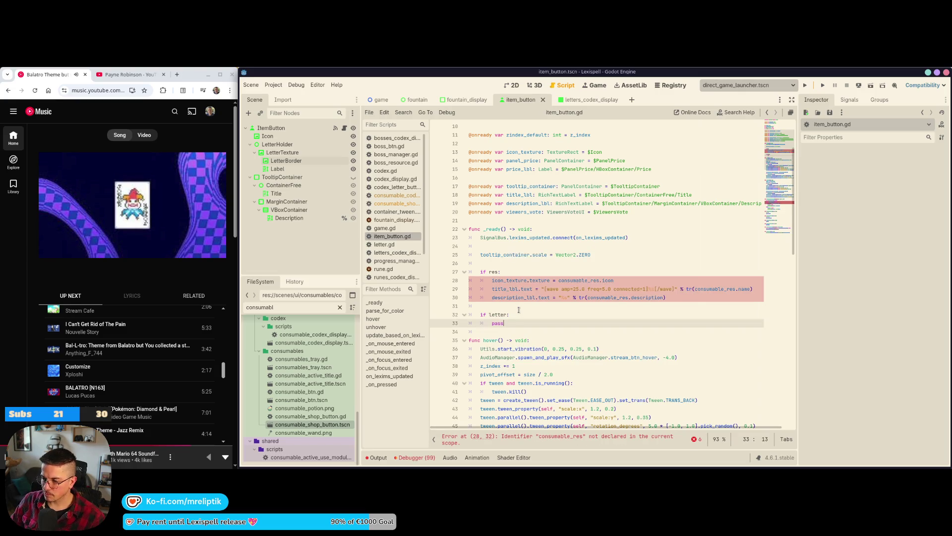
Change the icon line to use res.icon instead of consumable_res.
click(519, 309)
double_click(575, 280)
text(res)
scroll(529, 308, up, 1)
scroll(529, 308, up, 2)
click(518, 247)
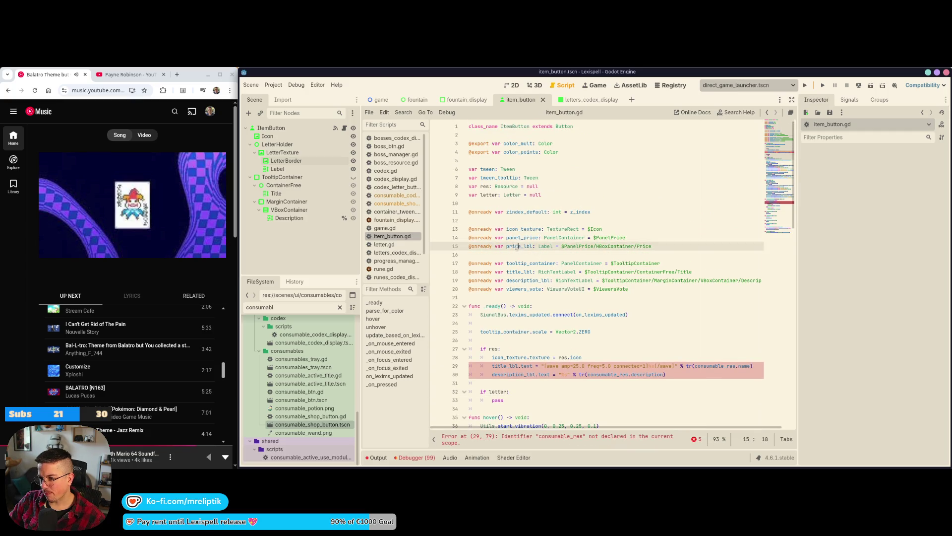
key(ctrl+shift+k)
key(ctrl+shift+k)
double_click(512, 228)
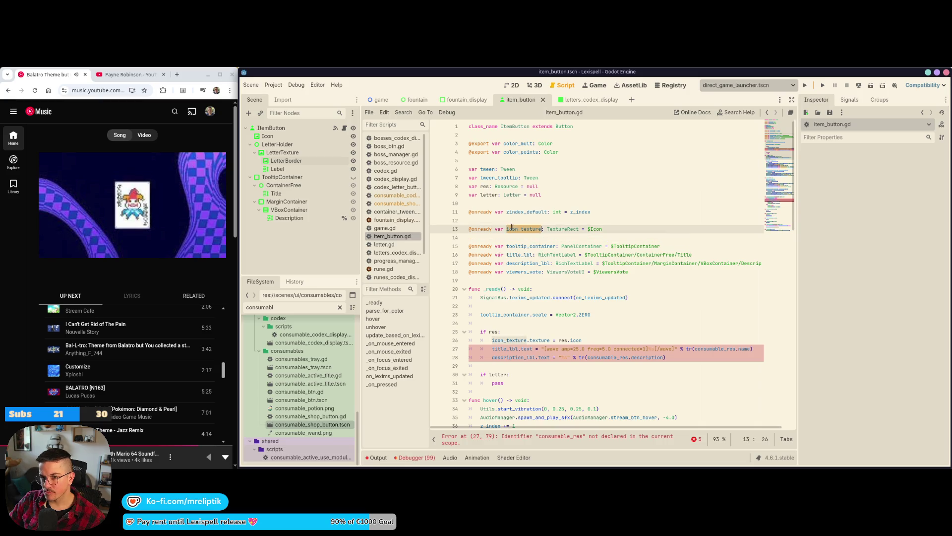
click(613, 229)
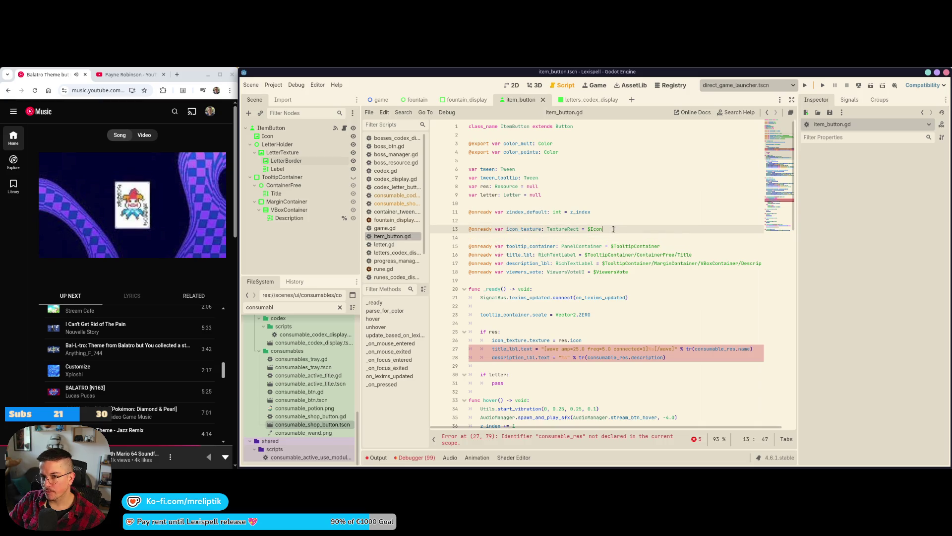
key(Return)
key(Return)
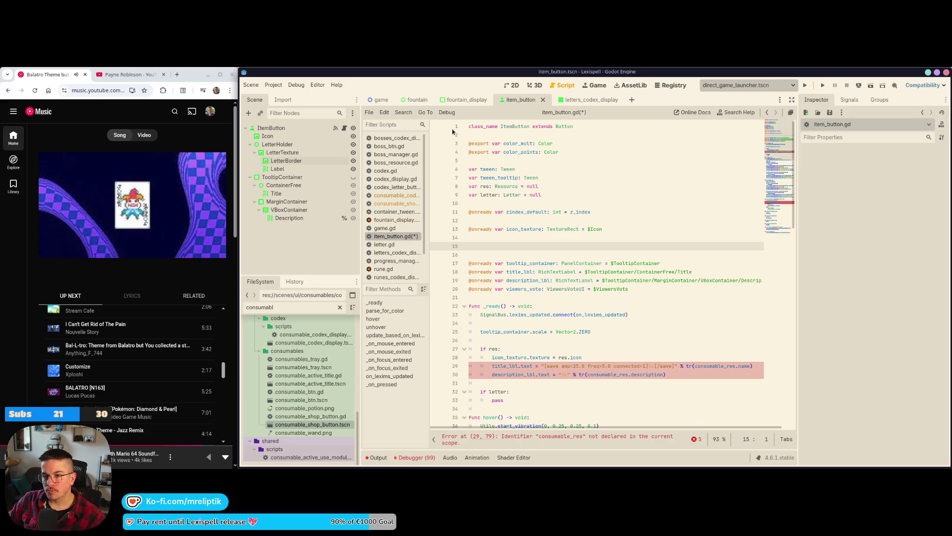
drag(277, 145, 519, 266)
shift+click(281, 169)
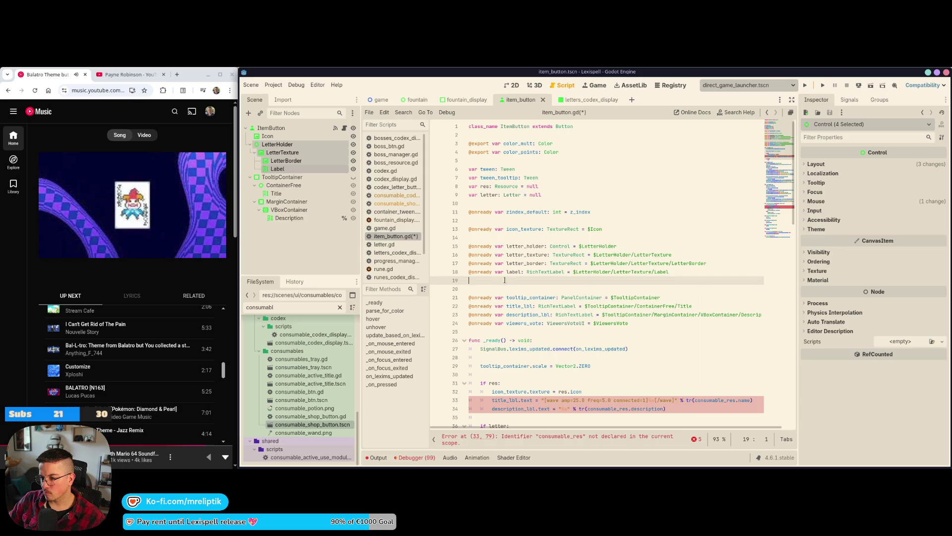
key(Delete)
key(ctrl+s)
Rename the label variable to letter_label and the Label node to LetterLabel.
click(507, 272)
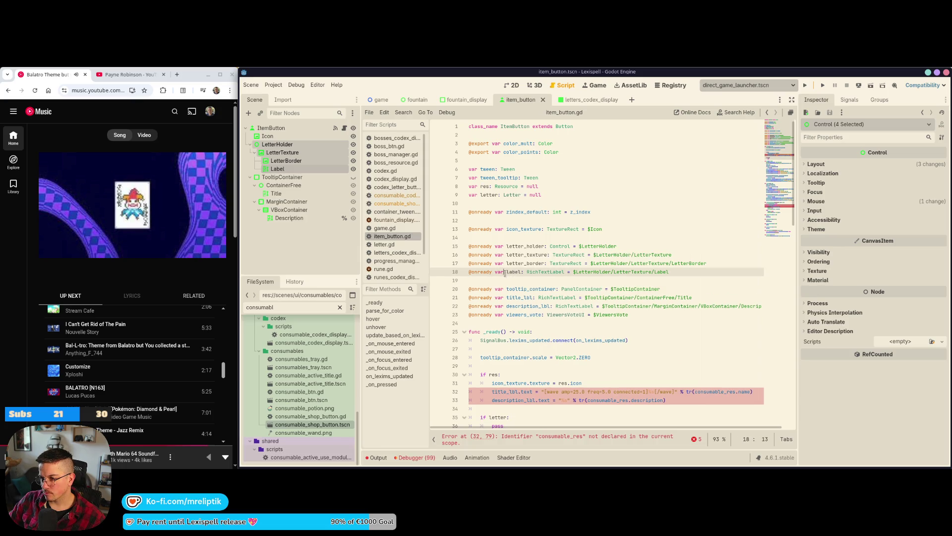
text(letter_l)
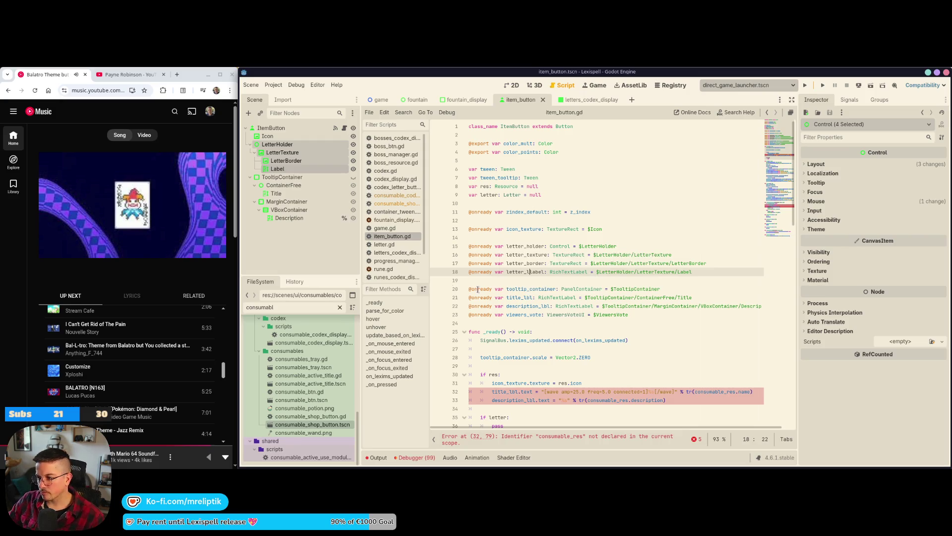
key(ctrl+s)
click(276, 169)
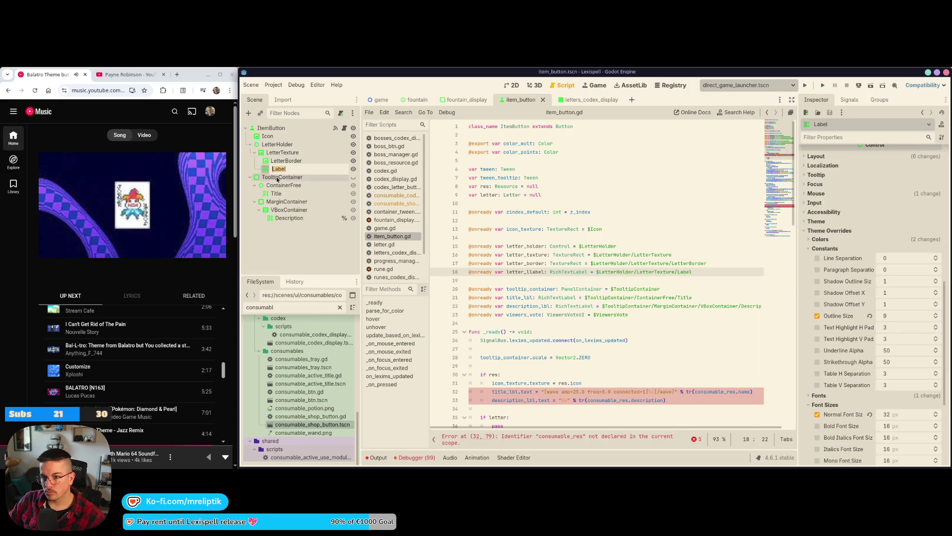
key(F2)
text(LeterLabel)
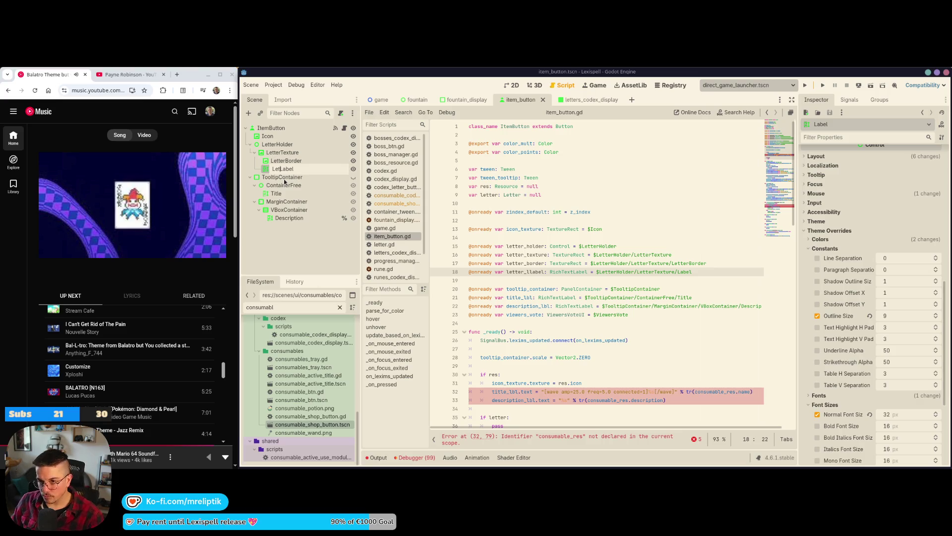
key(Return)
key(F2)
text(LetterLabel)
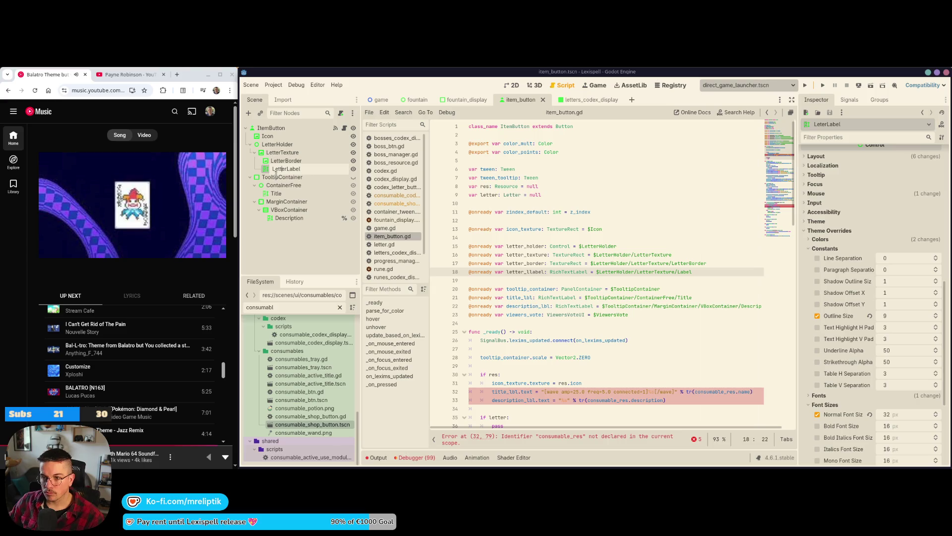
key(Return)
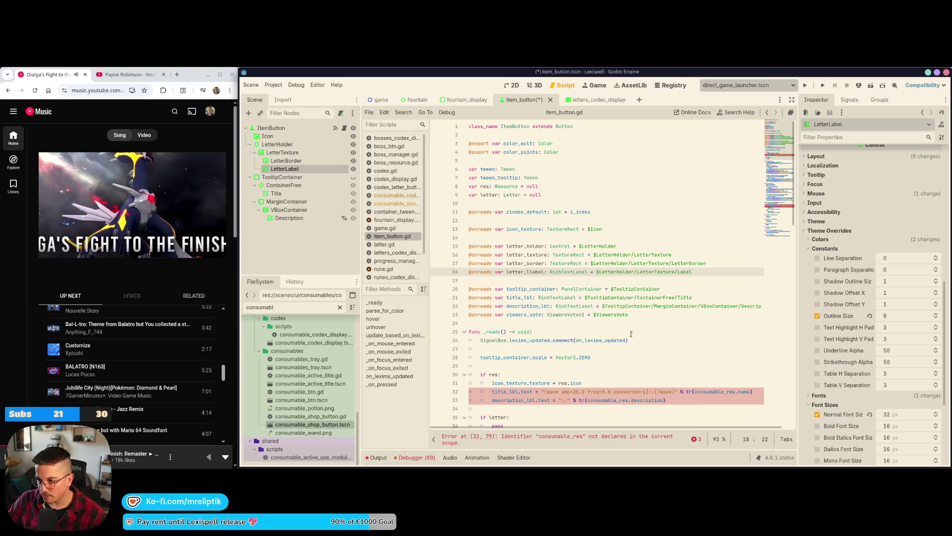
Drag the splitter between the script editor and Inspector rightward to widen the code area.
drag(798, 280, 814, 280)
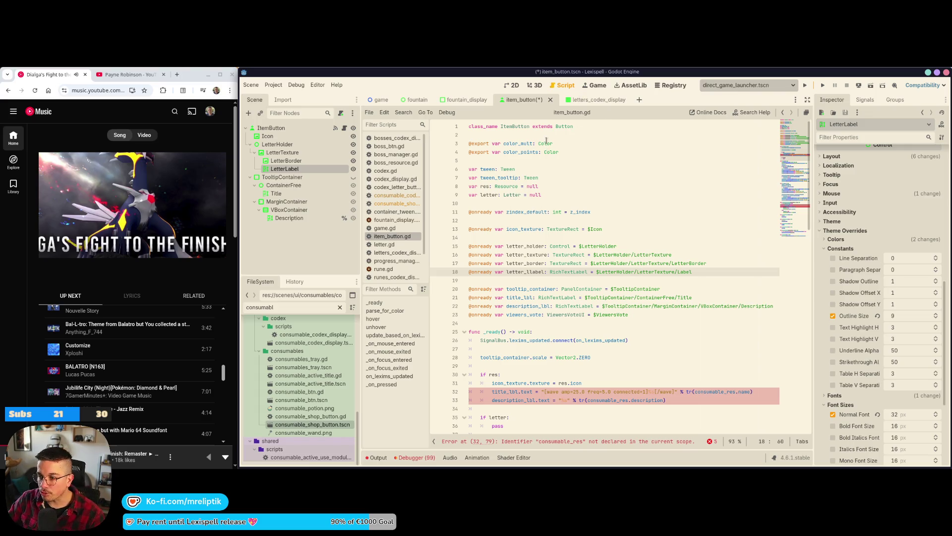
mouse_move(574, 256)
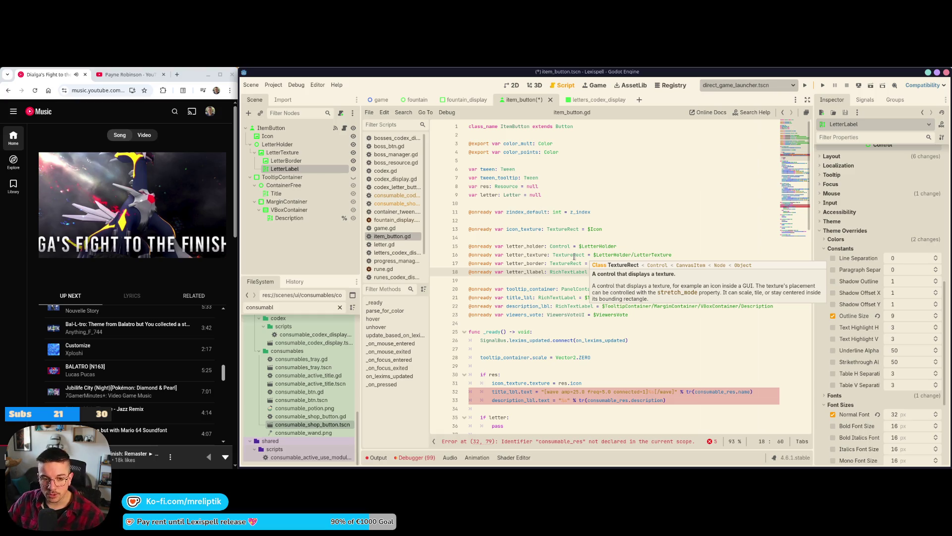
scroll(546, 248, down, 3)
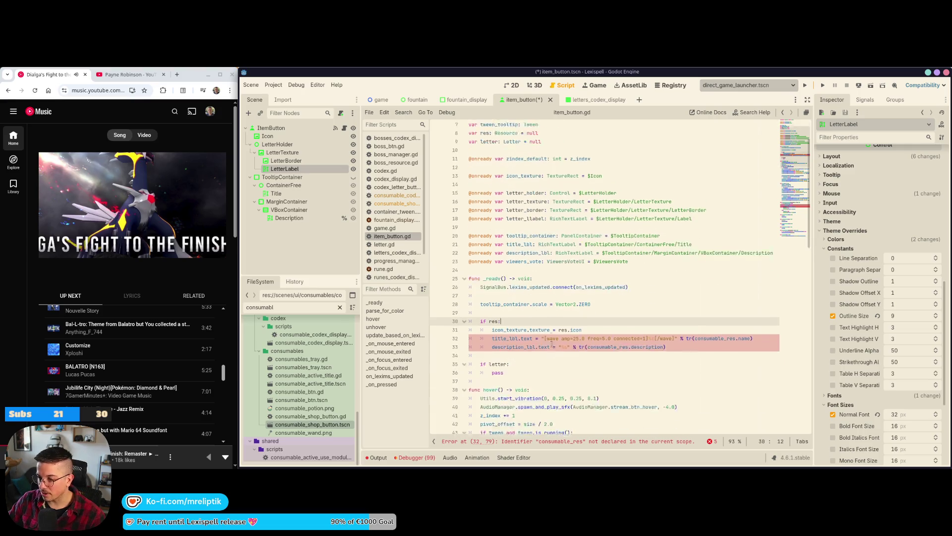
Set title_lbl and description_lbl text from res.name and res.description, and save.
click(530, 289)
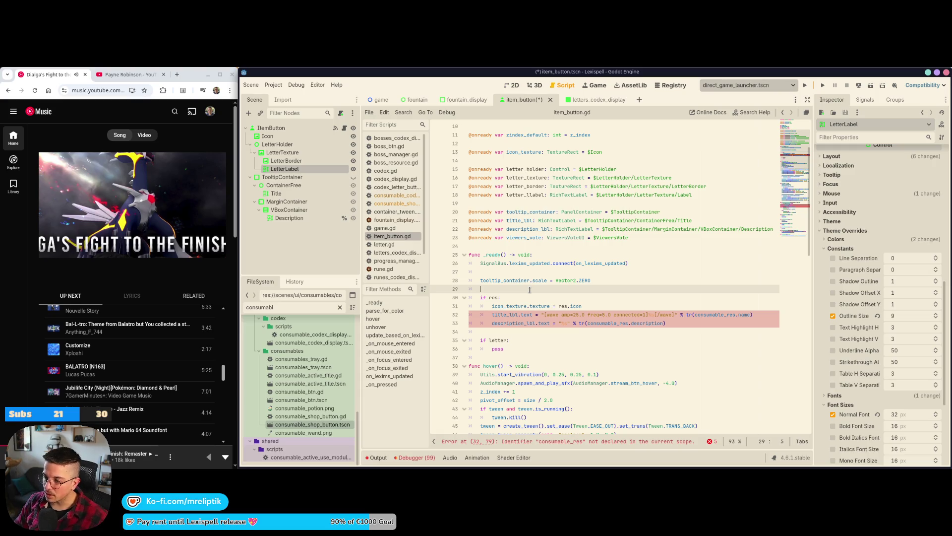
click(508, 306)
click(504, 314)
double_click(503, 315)
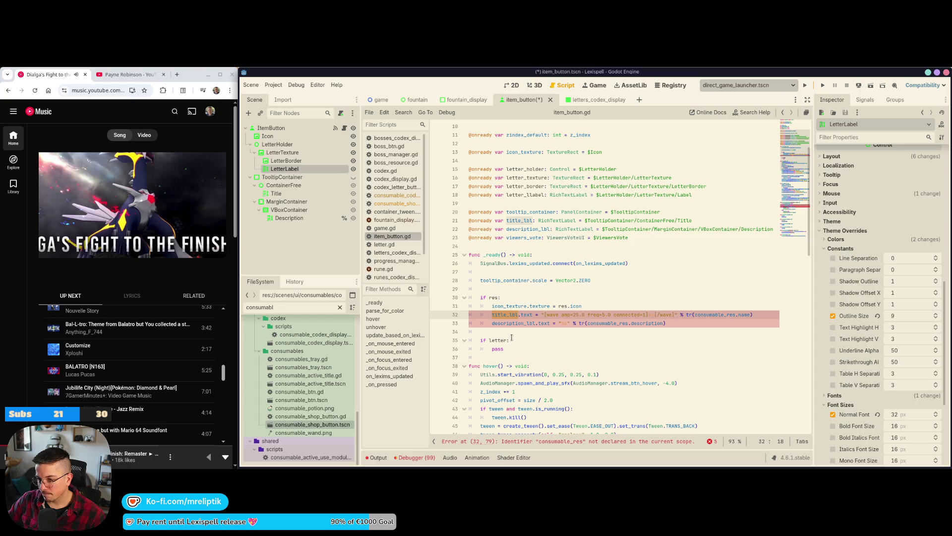
key(XF86AudioLowerVolume)
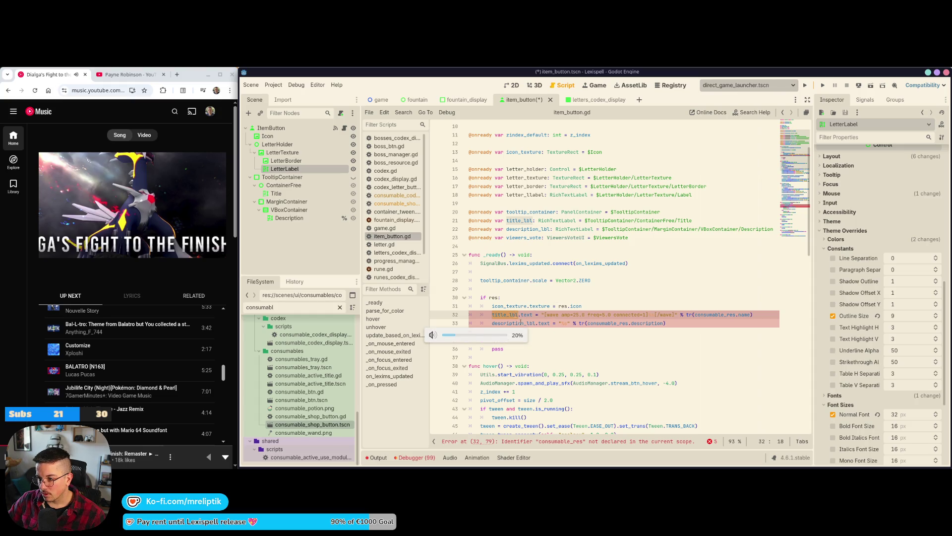
double_click(714, 315)
text(res)
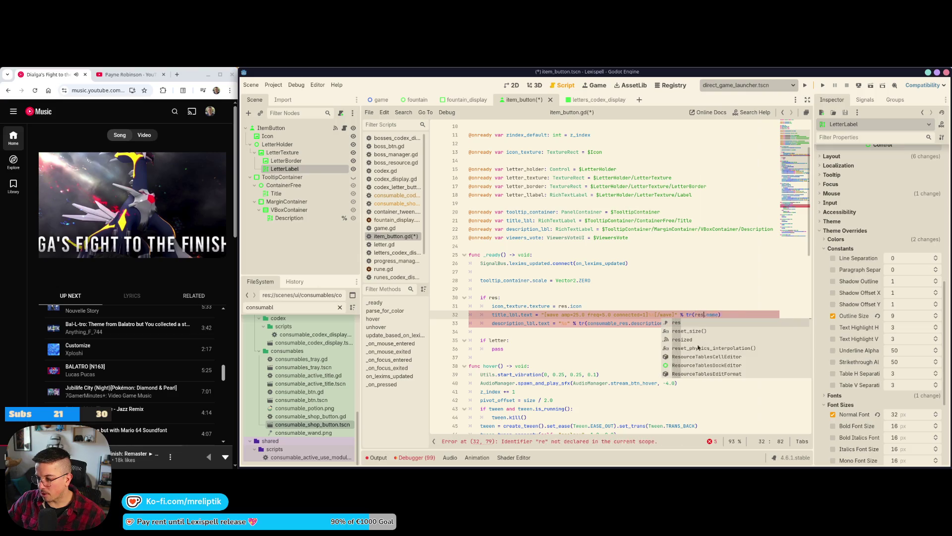
key(ctrl+s)
double_click(609, 323)
text(res)
click(535, 330)
key(ctrl+s)
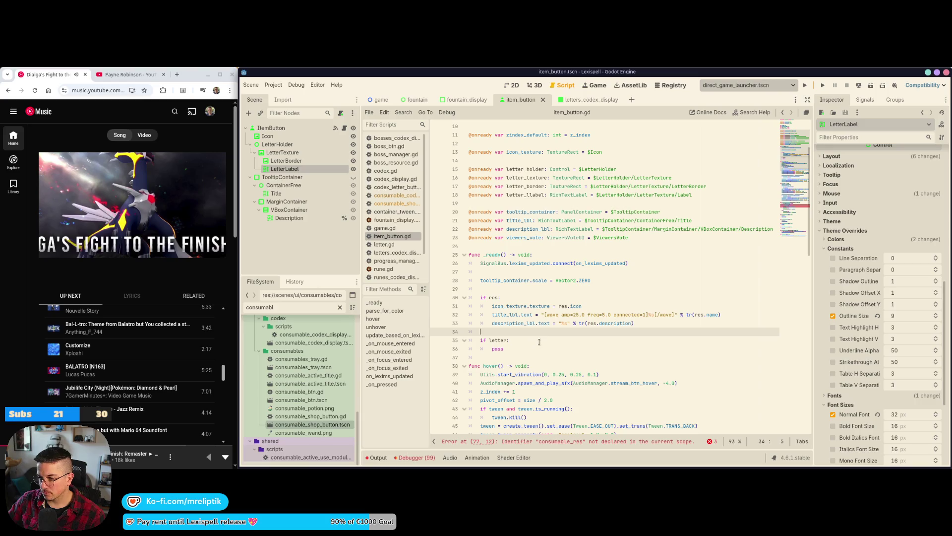
Place the caret in the letter branch after pass and review the surrounding code.
click(514, 348)
scroll(496, 372, down, 2)
mouse_move(419, 472)
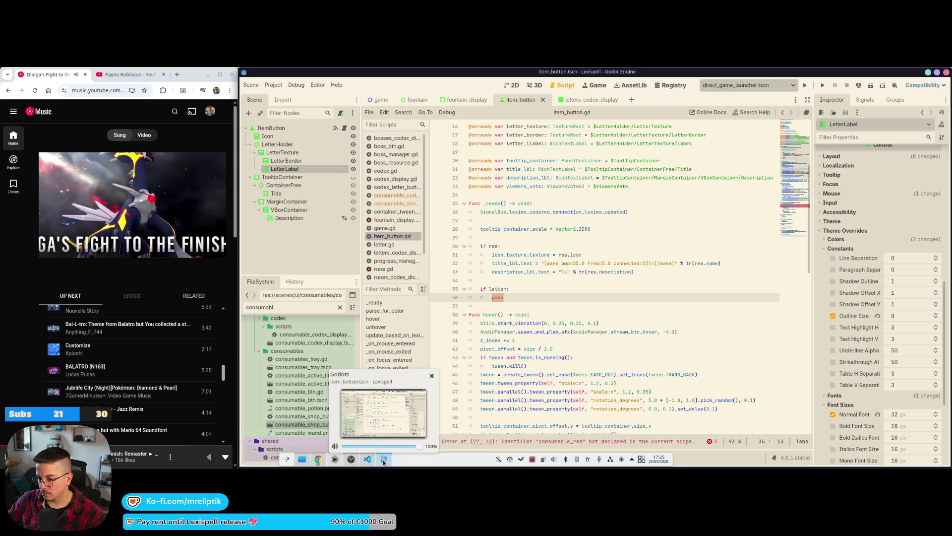
click(594, 305)
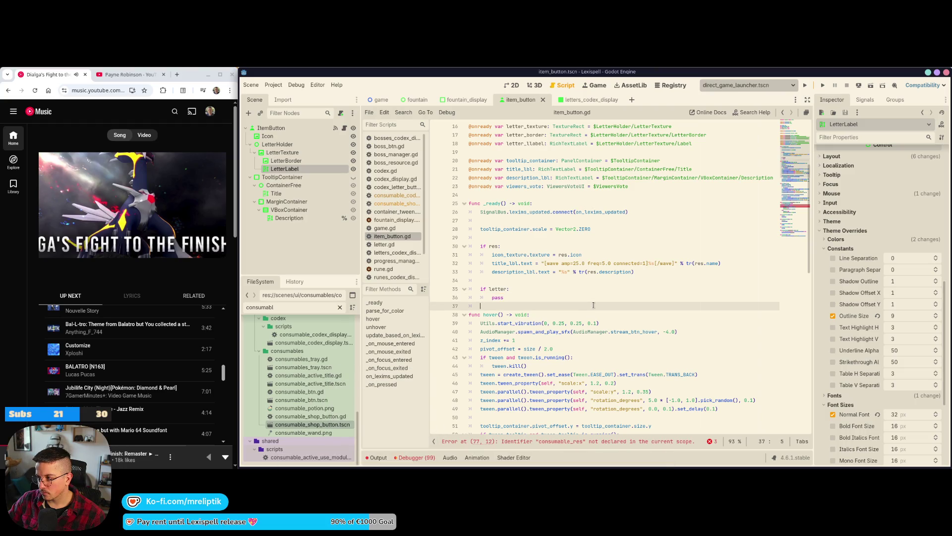
scroll(593, 305, up, 1)
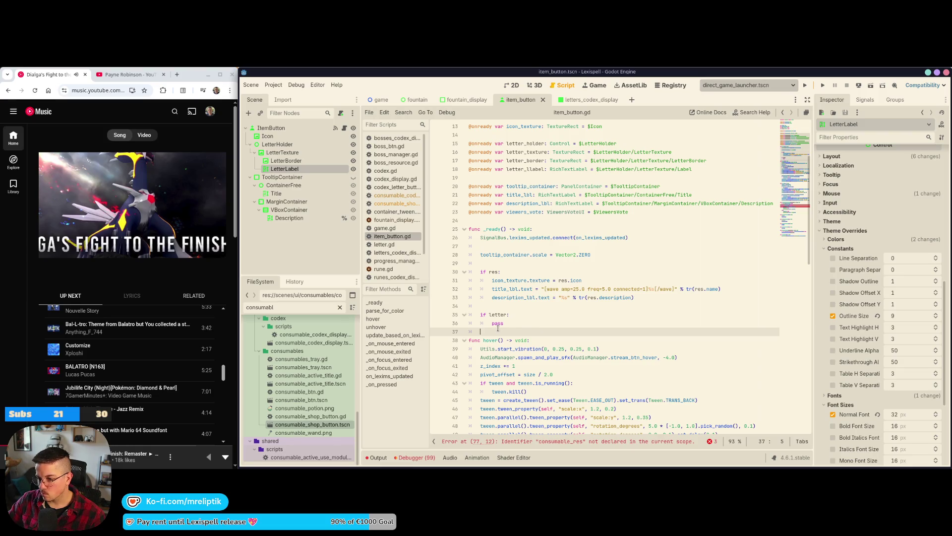
Delete update_based_on_lexims, the commented hover/unhover lines, and on_lexims_updated.
scroll(493, 340, down, 11)
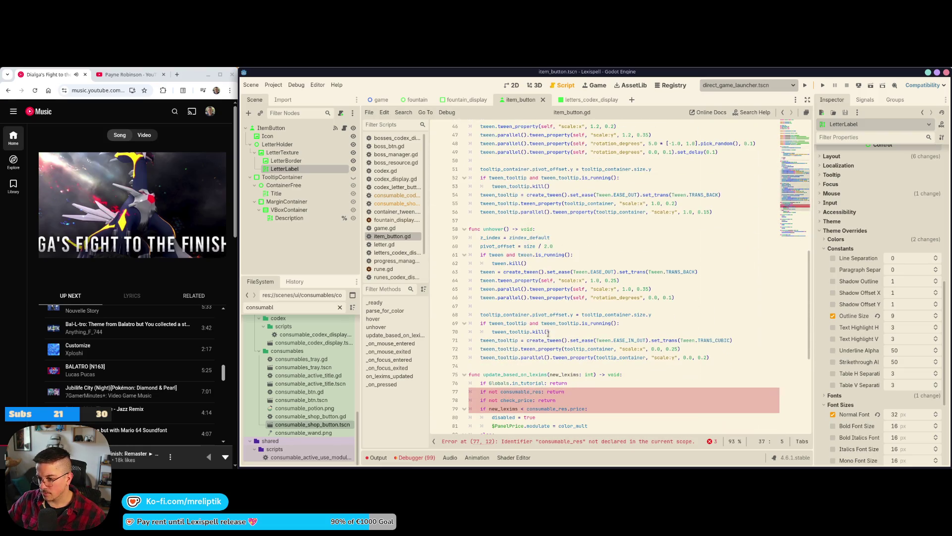
scroll(548, 350, down, 2)
click(646, 325)
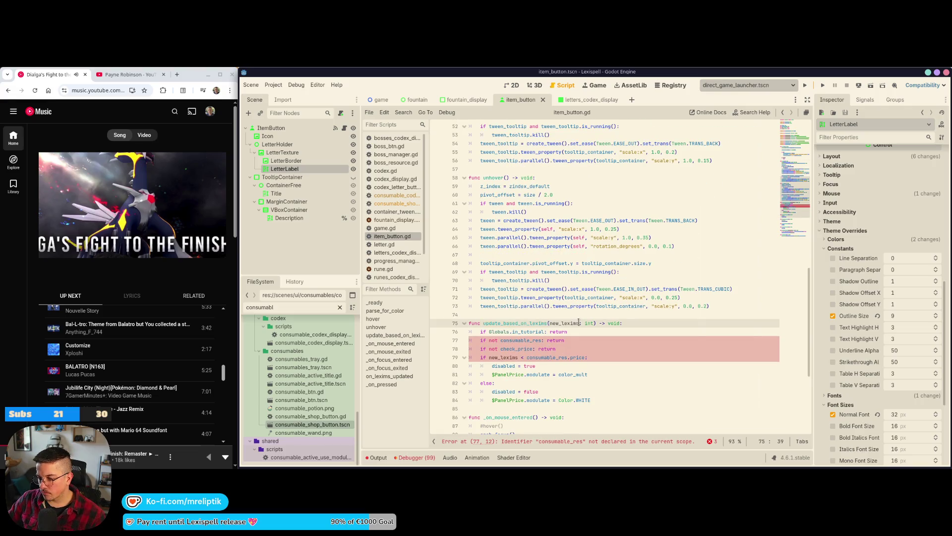
key(ctrl+shift+k)
key(ctrl+shift+k)
key(ctrl+shift+k)
key(ctrl+shift+k)
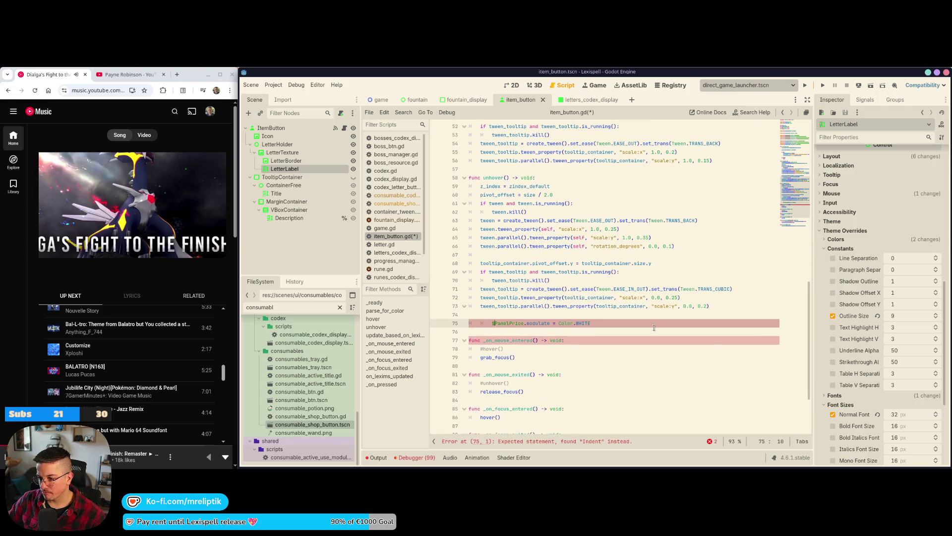
key(ctrl+shift+k)
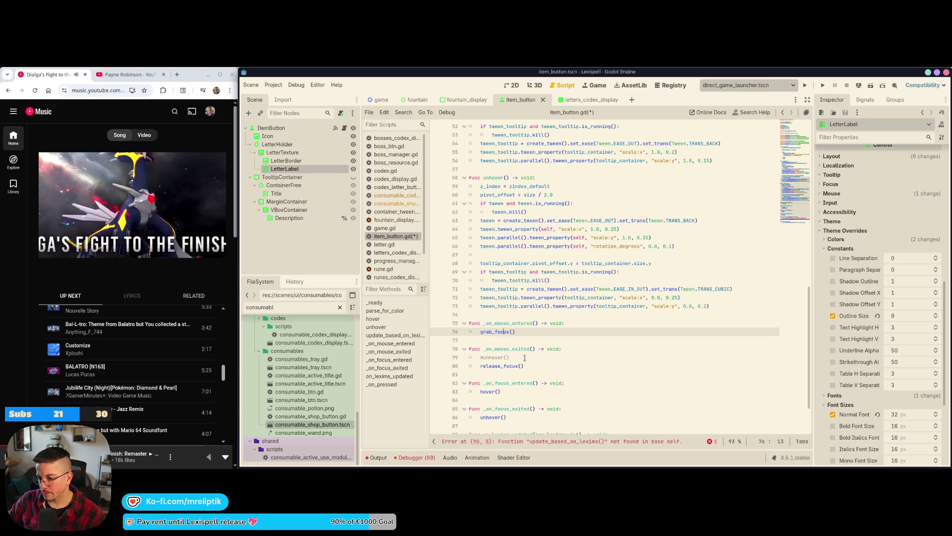
key(ctrl+shift+k)
click(496, 357)
key(ctrl+shift+k)
scroll(523, 347, down, 2)
click(523, 376)
key(ctrl+shift+k)
key(ctrl+shift+k)
key(ctrl+shift+k)
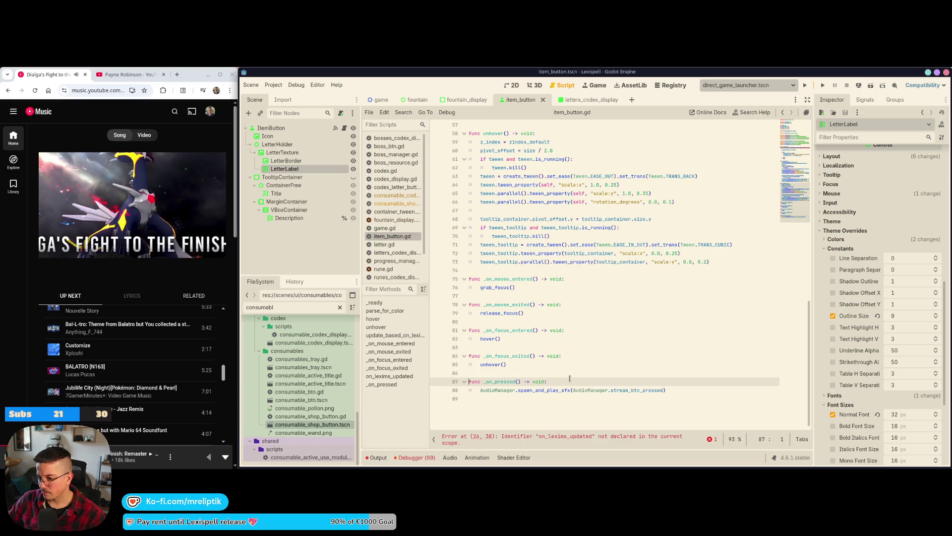
Delete the SignalBus lexims_updated connect line in _ready, save, and view the scene in 2D.
scroll(542, 377, up, 15)
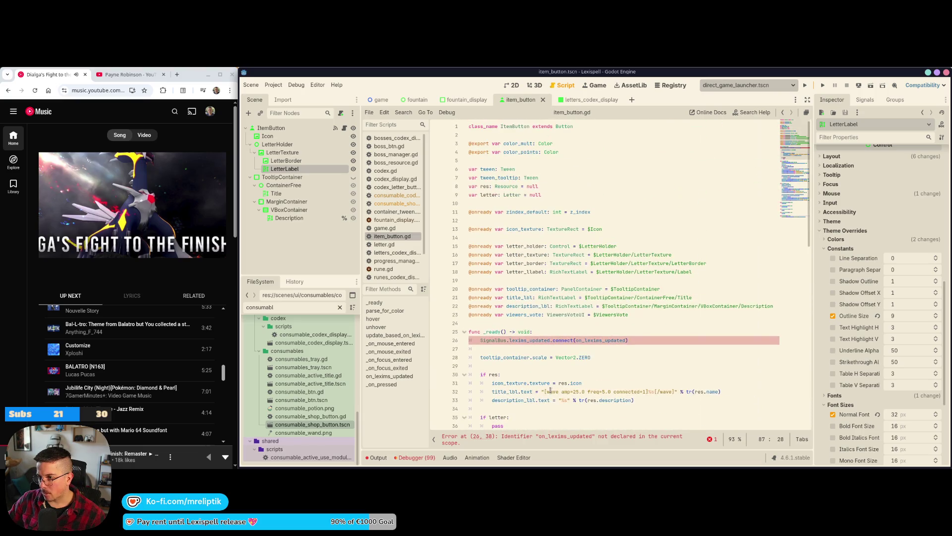
click(579, 151)
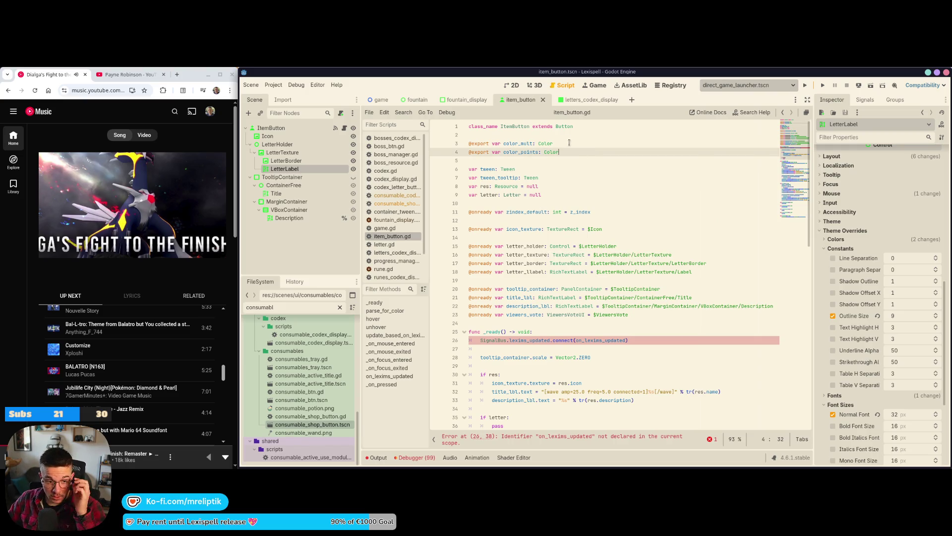
mouse_move(560, 128)
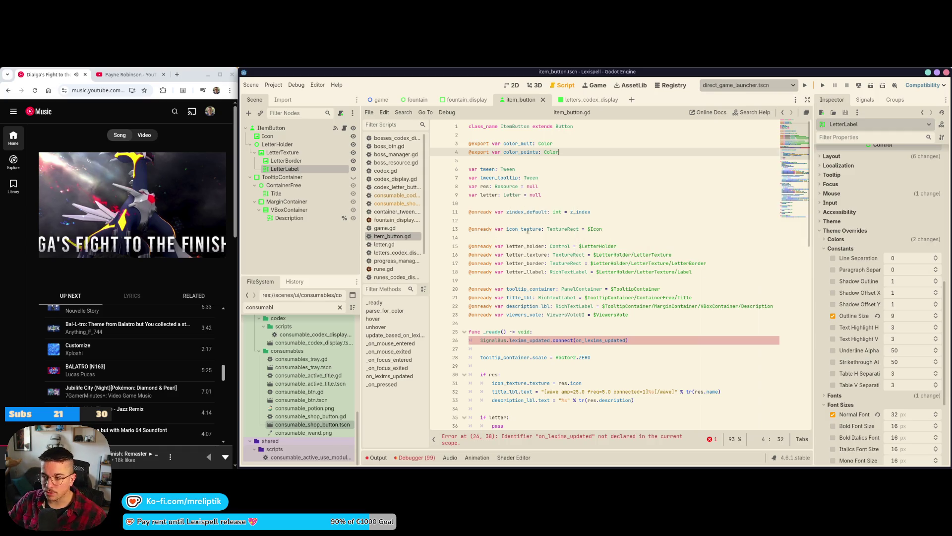
click(576, 188)
click(562, 332)
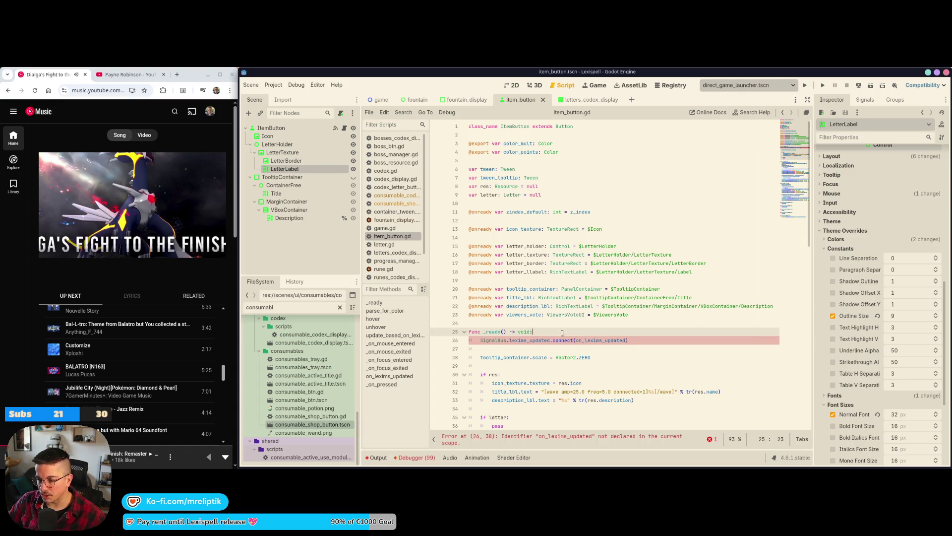
click(648, 340)
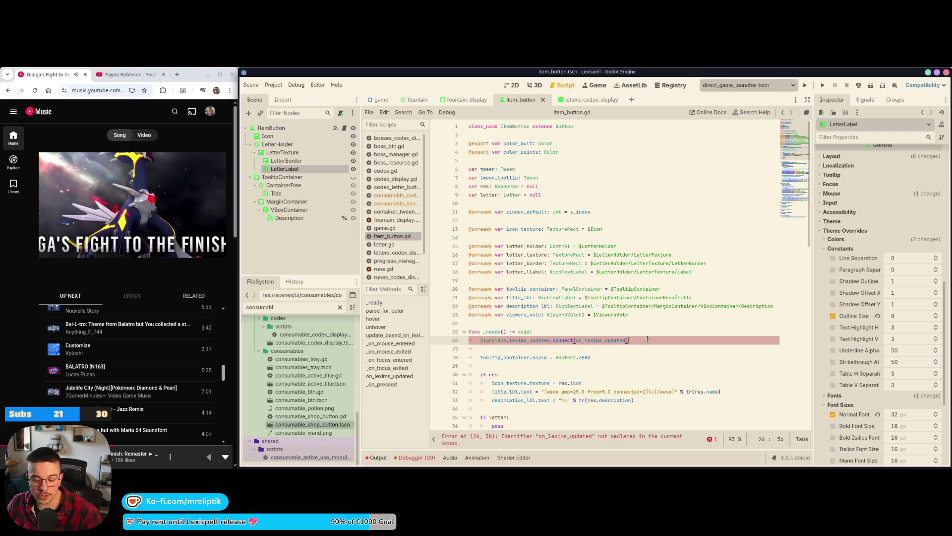
key(ctrl+shift+k)
key(ctrl+shift+k)
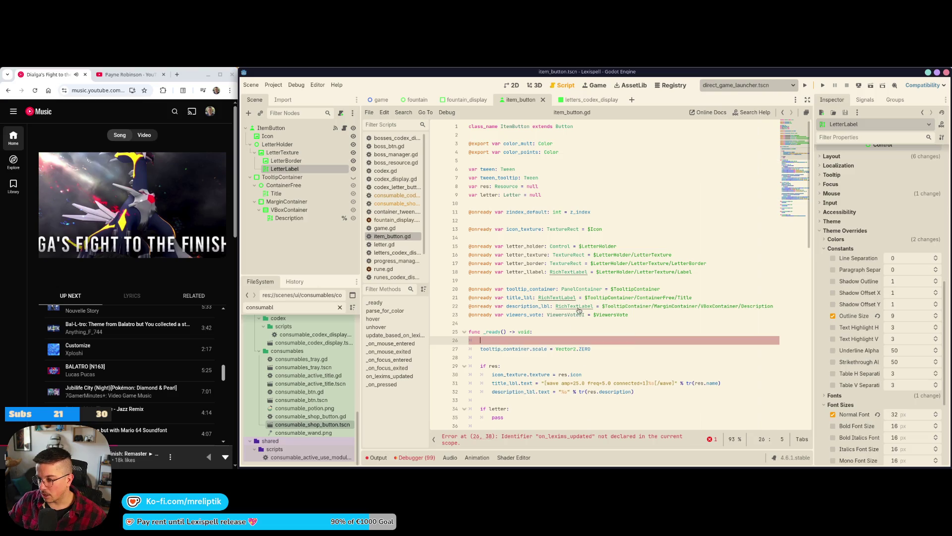
key(ctrl+s)
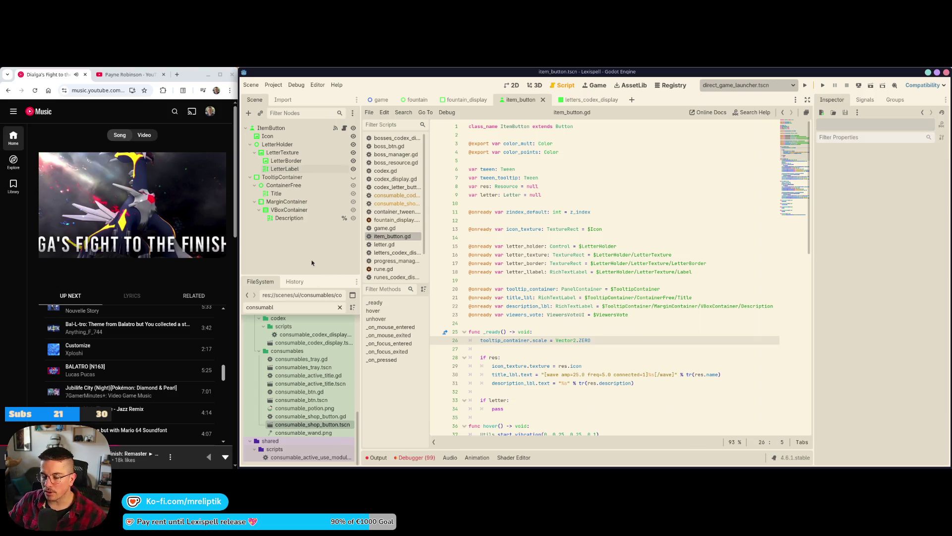
click(515, 86)
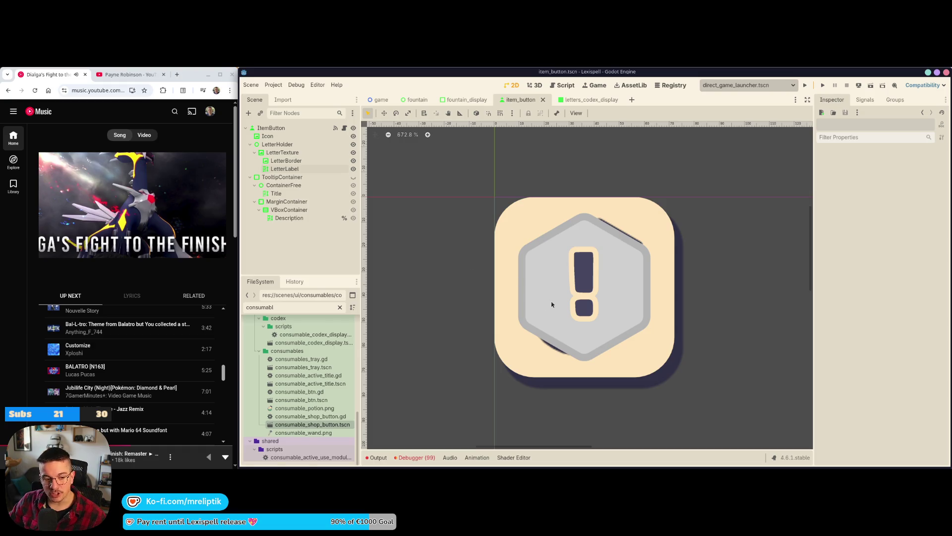
Zoom around the icon on the canvas, then open item_button.gd from ItemButton's script icon.
scroll(556, 275, up, 1)
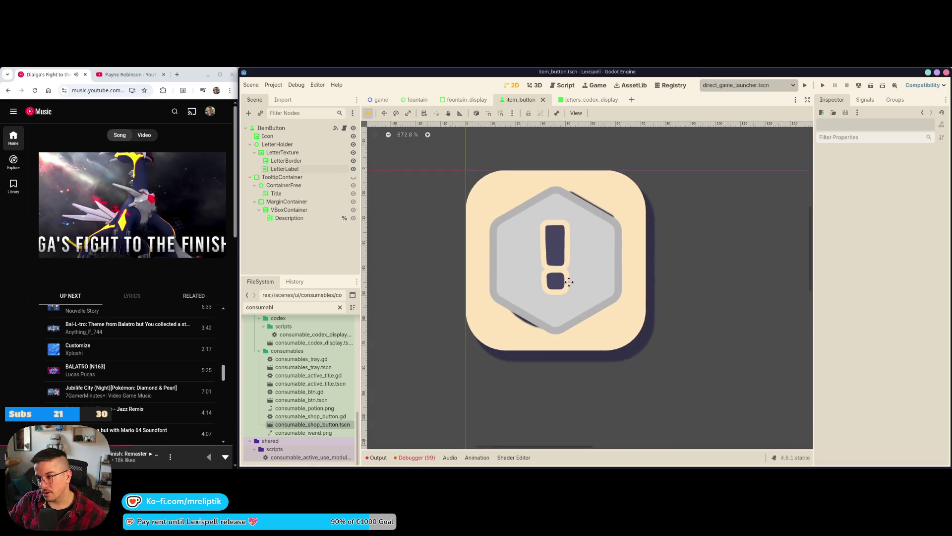
scroll(552, 253, up, 1)
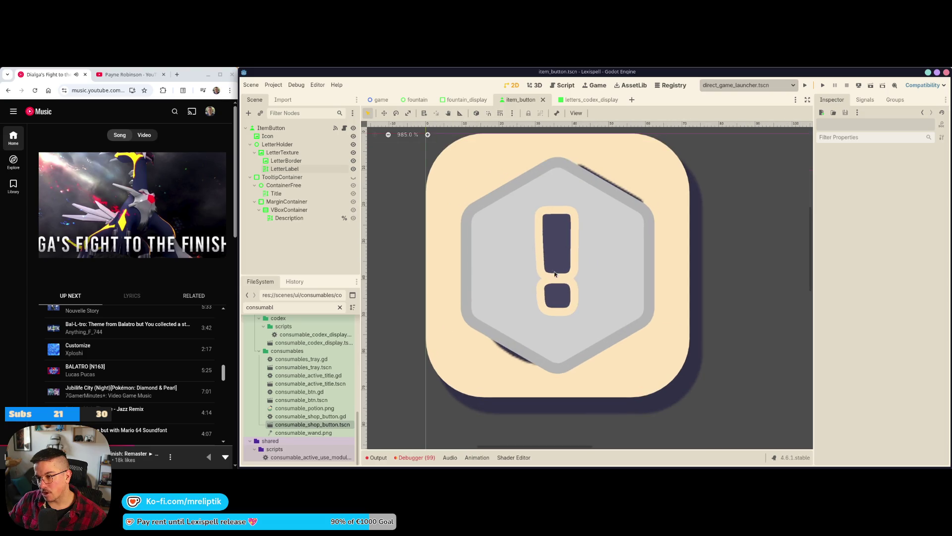
scroll(555, 274, up, 1)
scroll(555, 275, down, 1)
scroll(556, 276, down, 1)
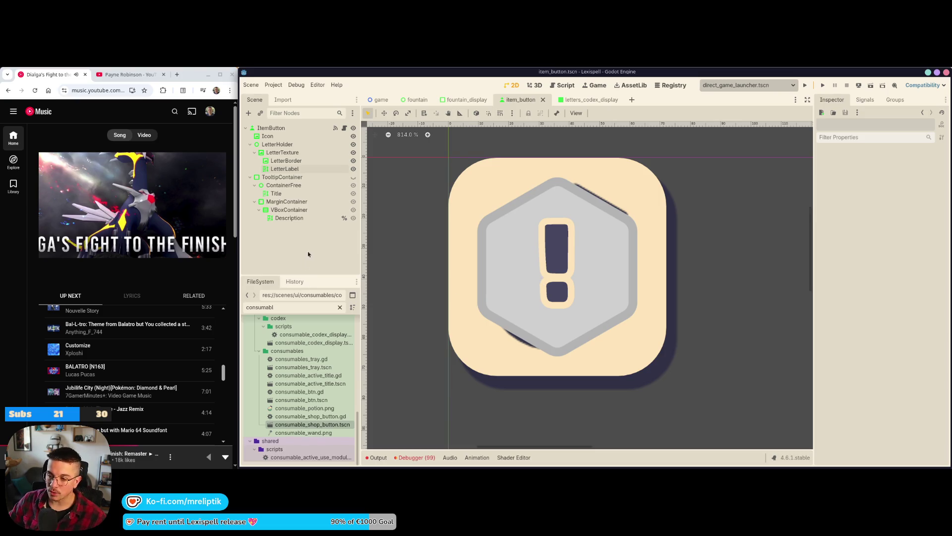
click(344, 129)
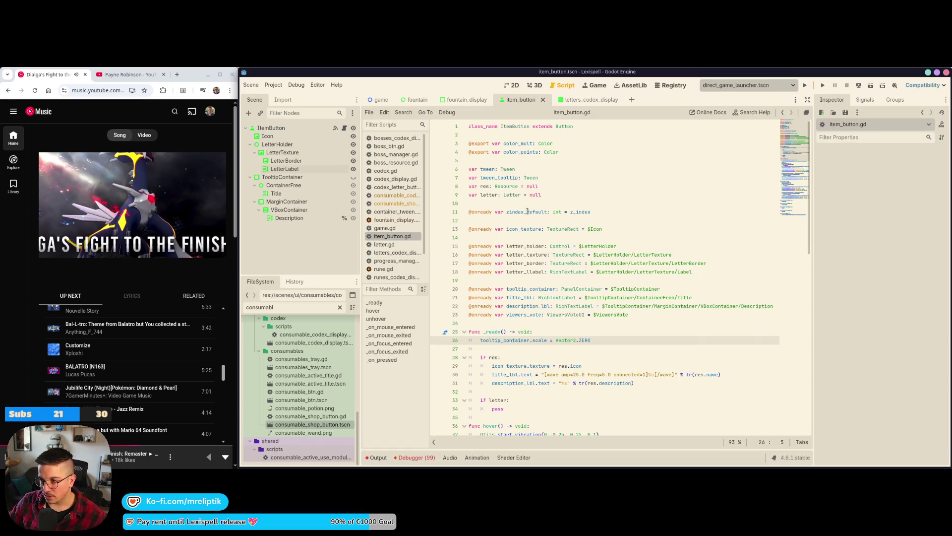
click(636, 227)
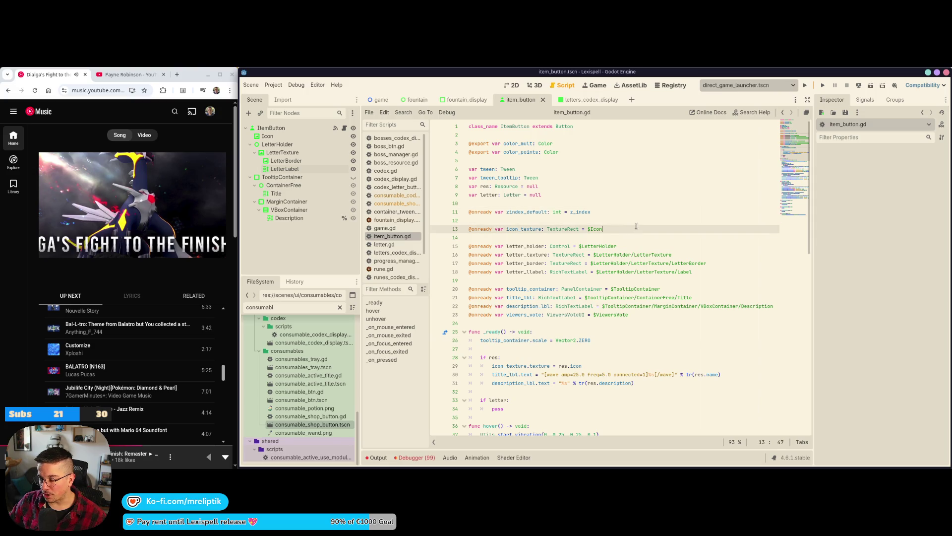
click(559, 197)
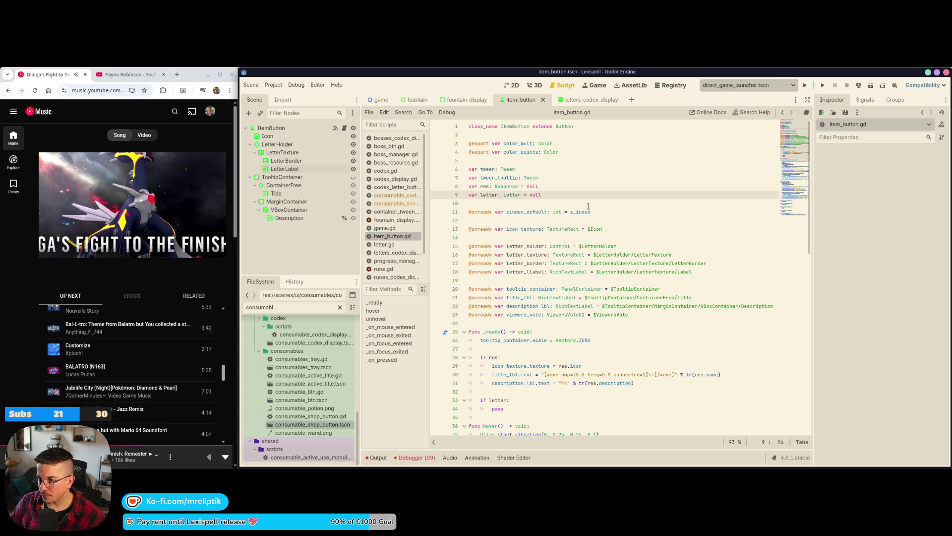
key(Up)
key(Up)
key(Up)
key(Return)
key(Return)
key(Up)
text(@export_su)
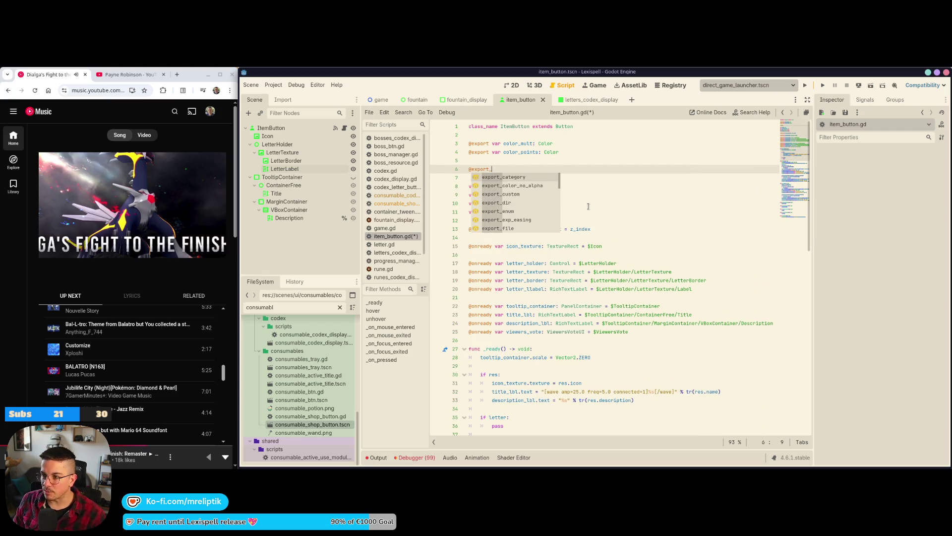
key(Return)
text(")
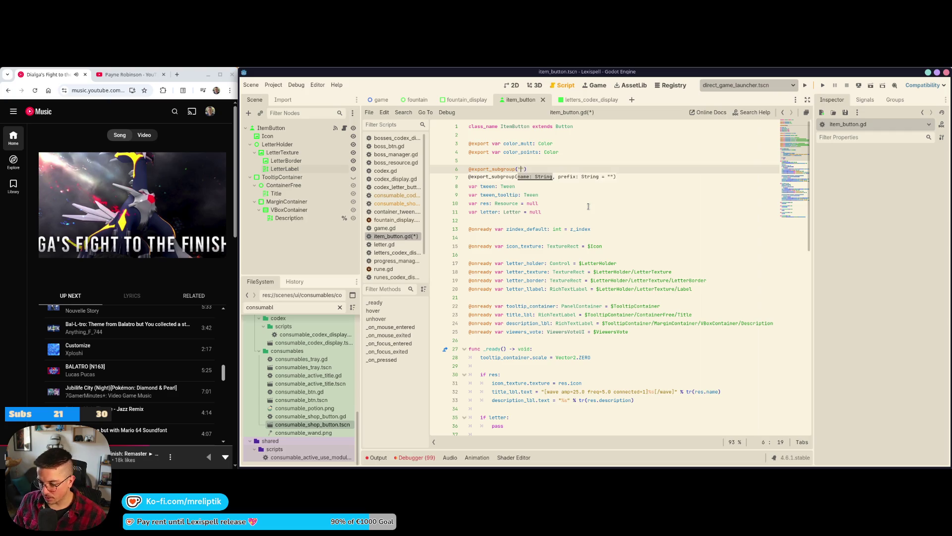
text(Depen)
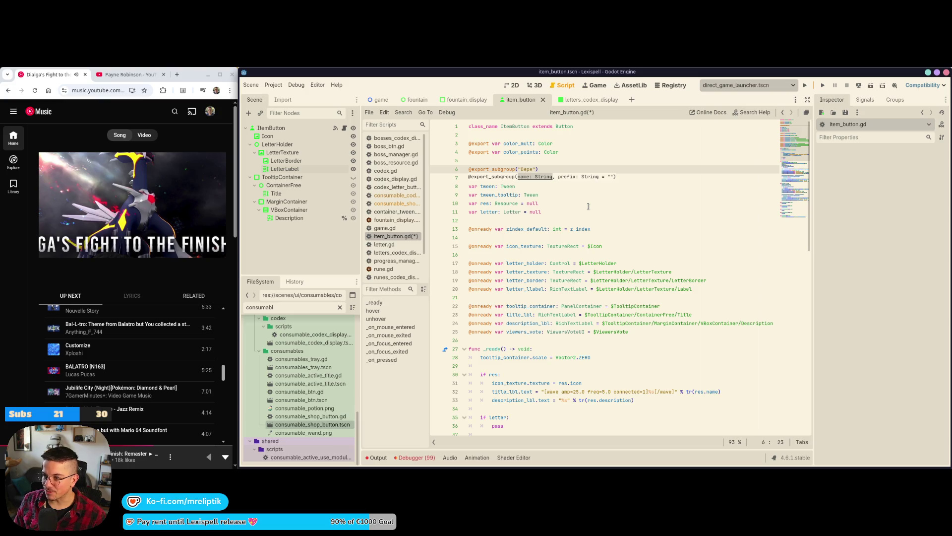
text(dencies)
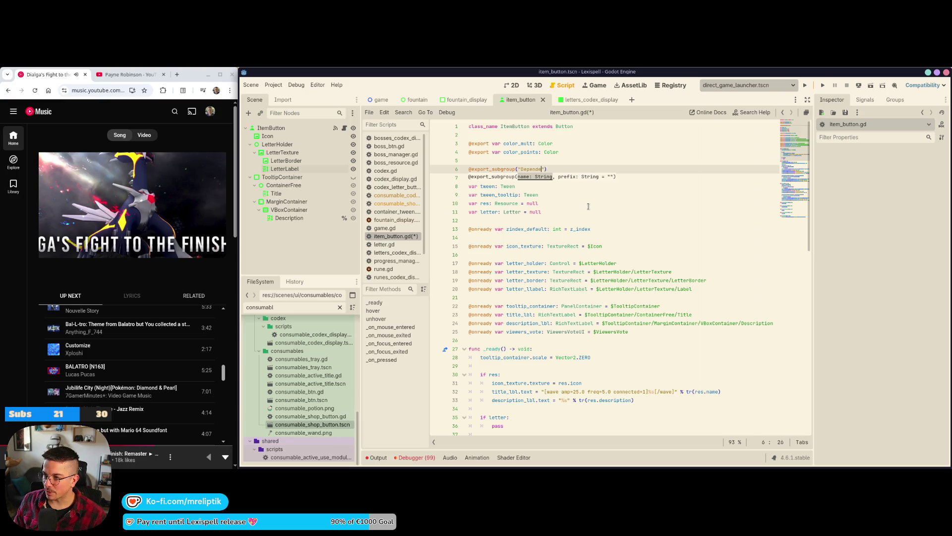
key(ctrl+s)
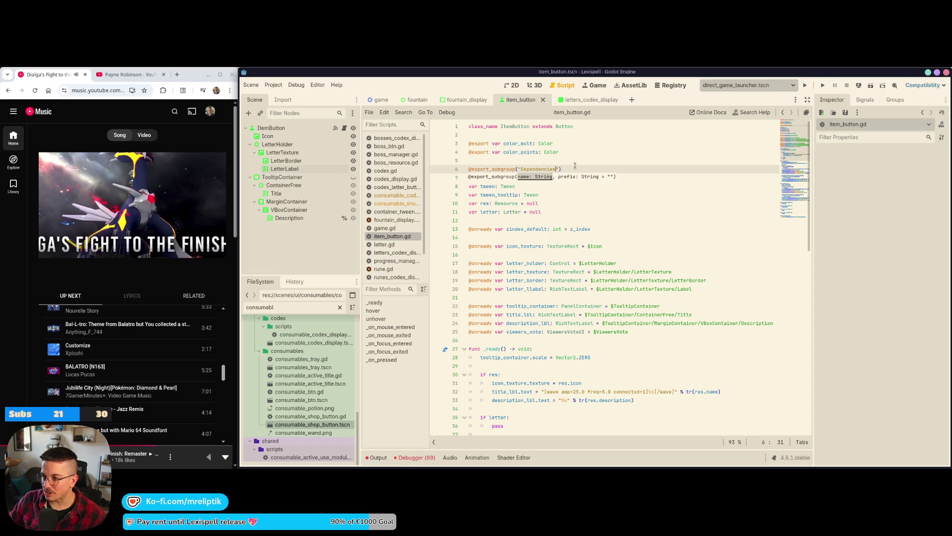
key(End)
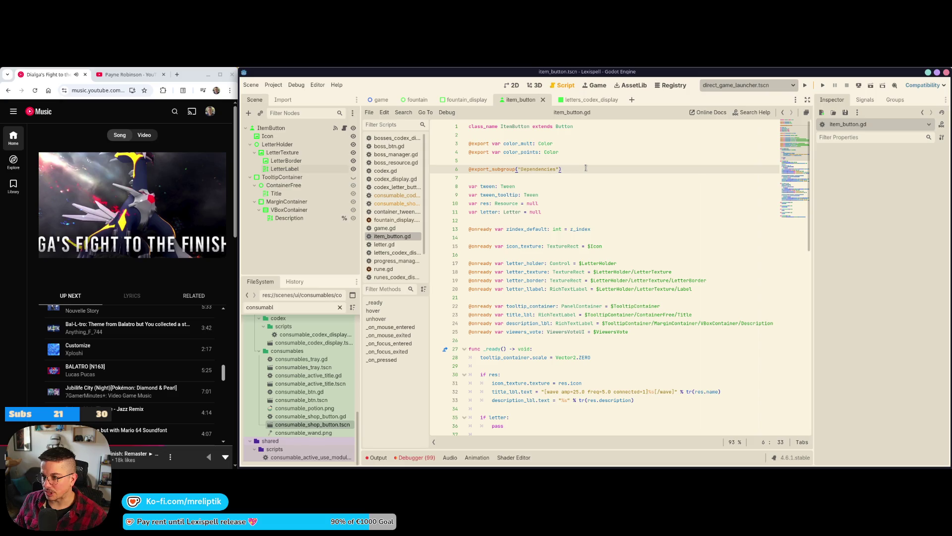
Declare an exported letter_normal: Texture2D variable under the subgroup and duplicate the line twice.
key(Return)
text(@export )
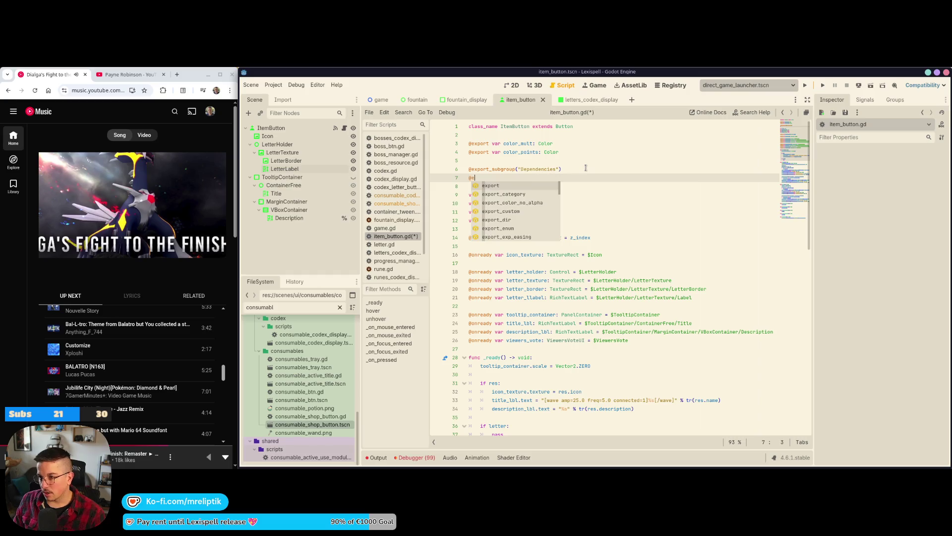
text(var)
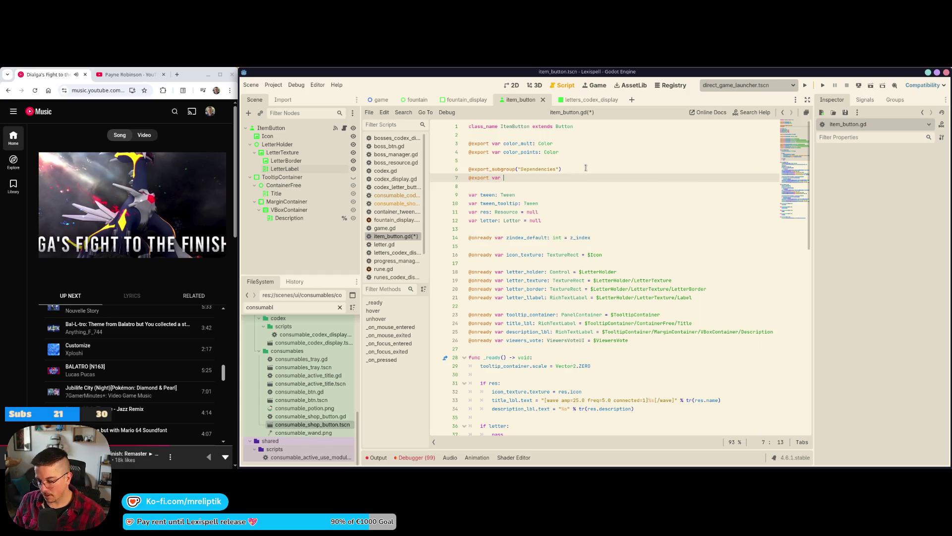
key(BackSpace)
key(BackSpace)
key(BackSpace)
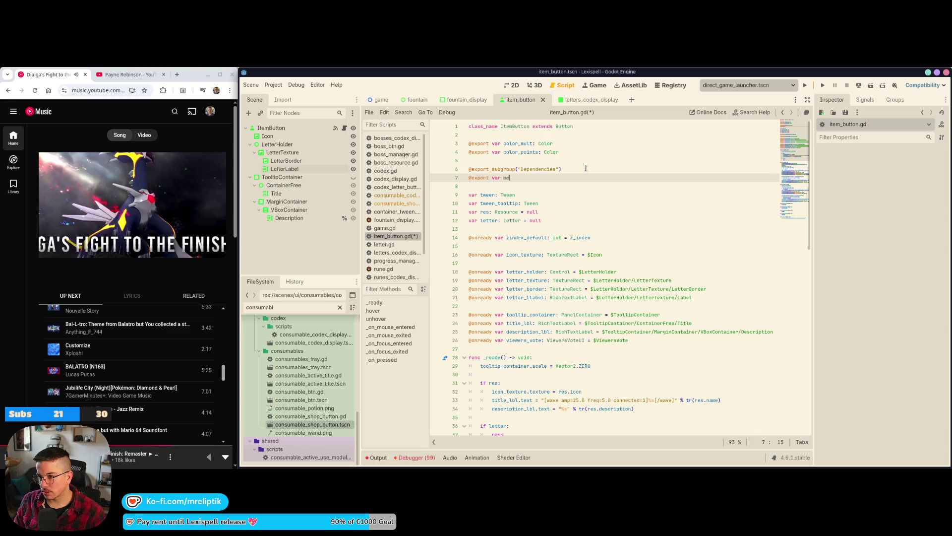
text(ett)
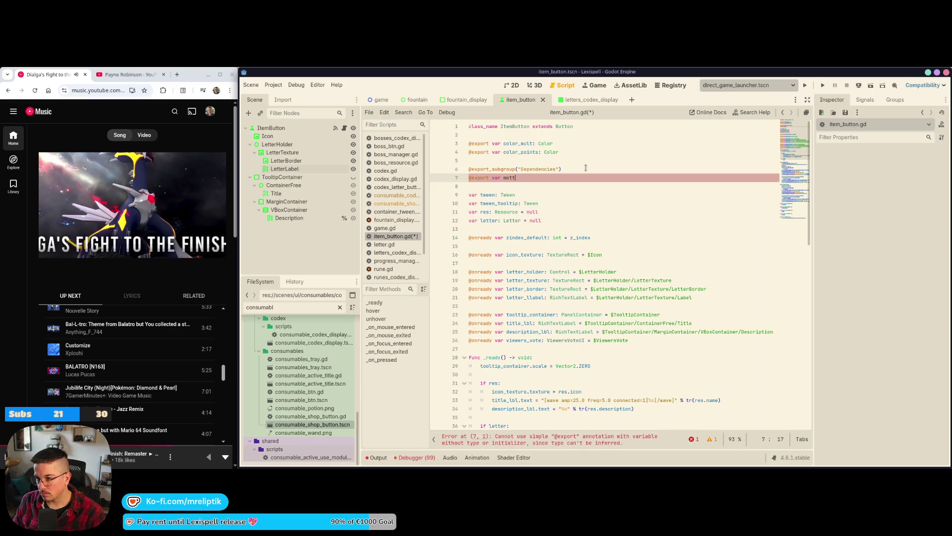
text(let)
text(normal)
key(ctrl+s)
text(: )
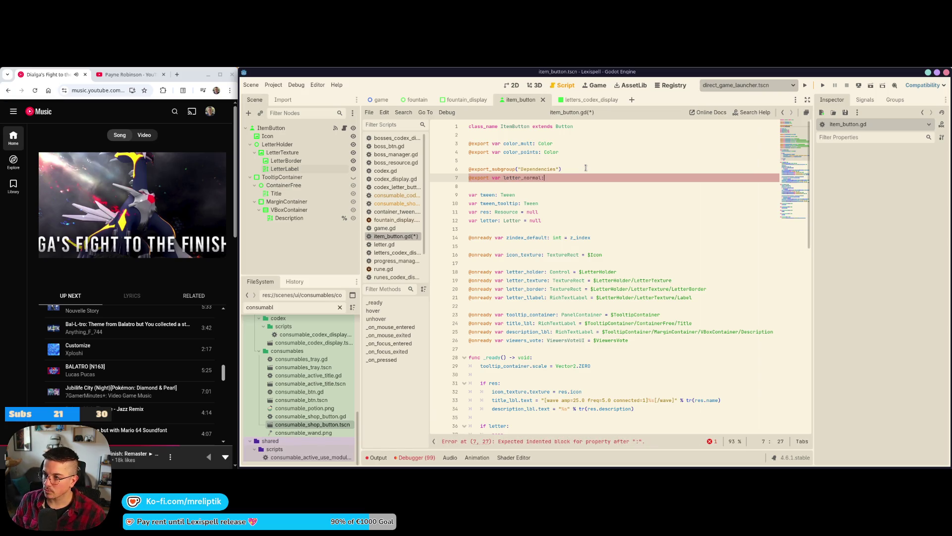
text(Texture)
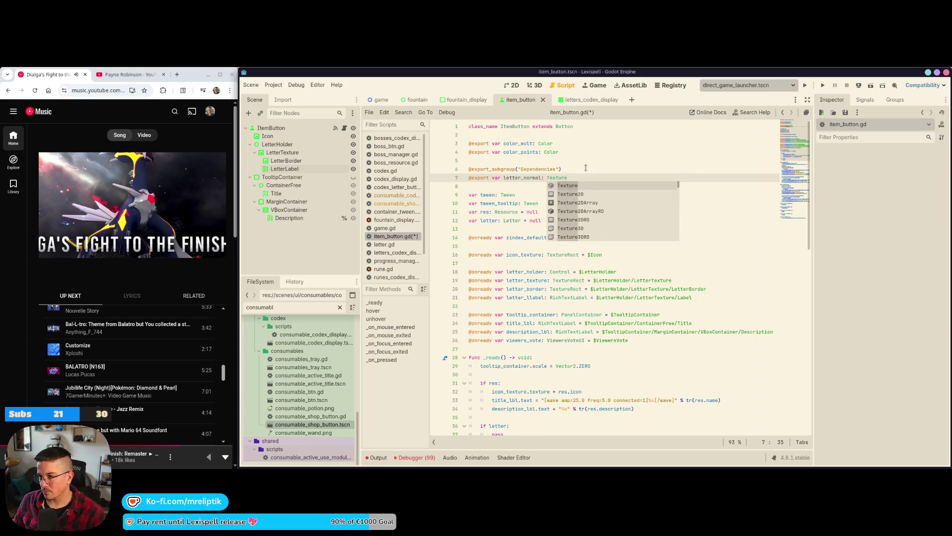
key(Down)
key(Return)
key(ctrl+s)
key(ctrl+shift+d)
key(ctrl+shift+d)
key(ctrl+shift+d)
key(ctrl+s)
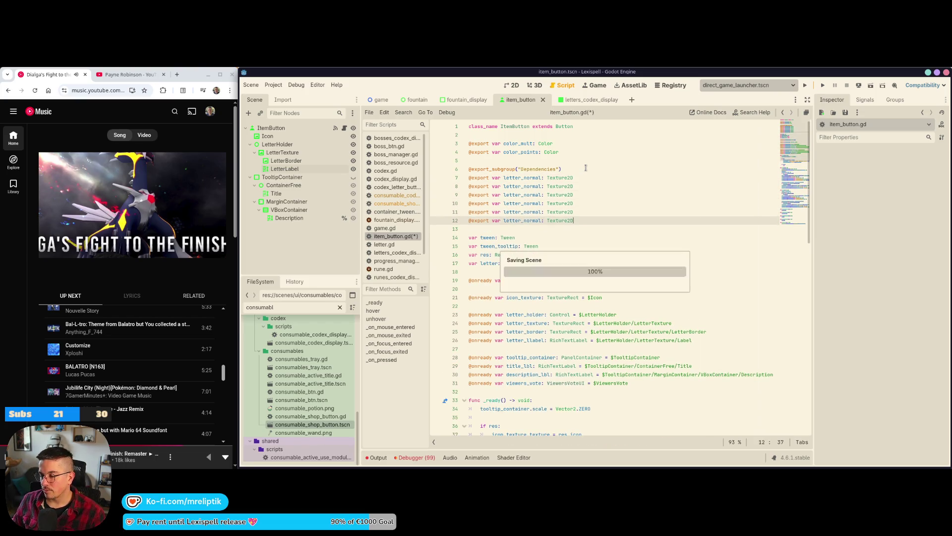
Rename the duplicates to letter_normal_border, letter_gem and letter_gem_border.
click(542, 186)
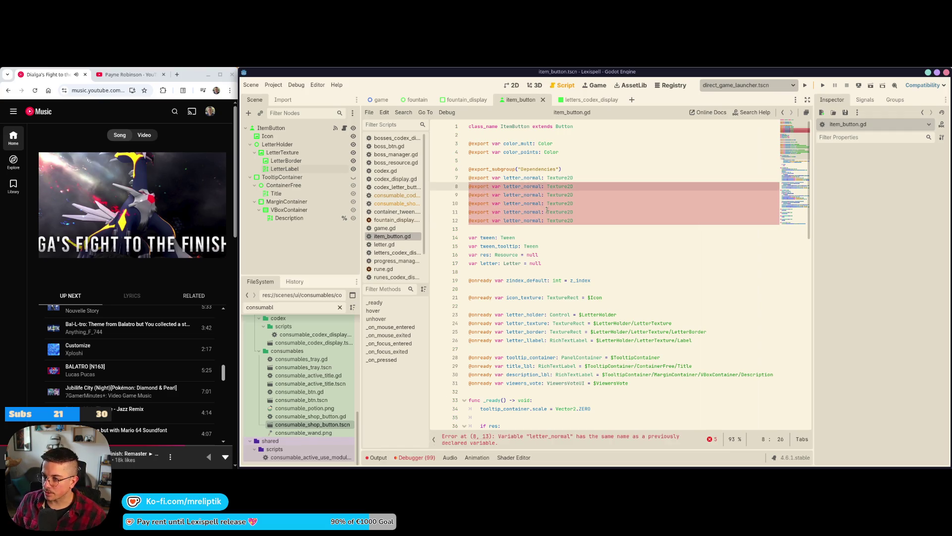
text(_border)
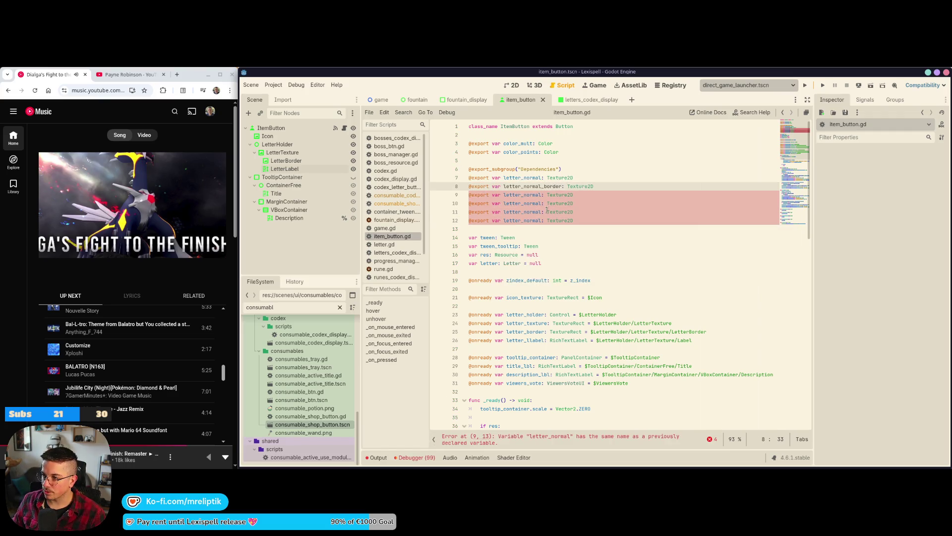
key(Down)
key(ctrl+Left)
key(ctrl+Left)
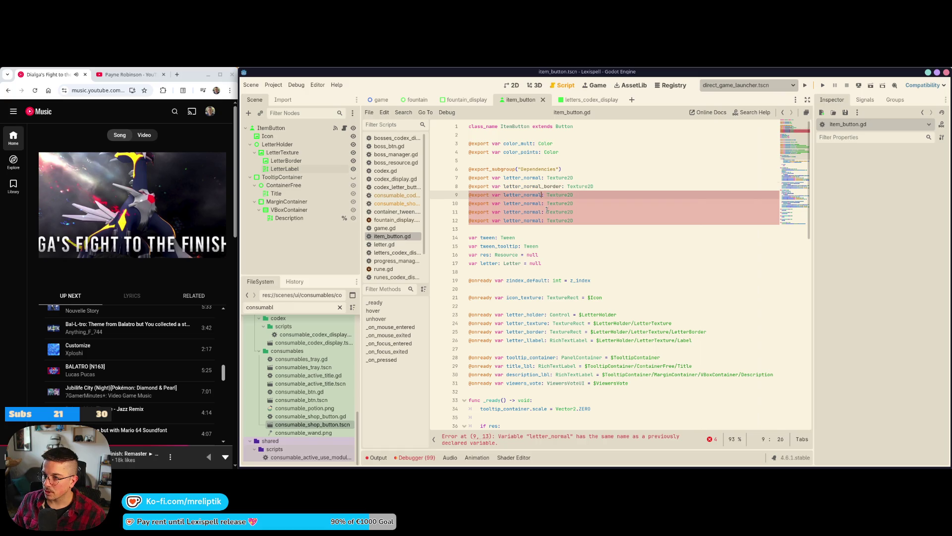
key(BackSpace)
key(BackSpace)
key(BackSpace)
key(BackSpace)
key(BackSpace)
text(gem)
key(Down)
key(ctrl+Left)
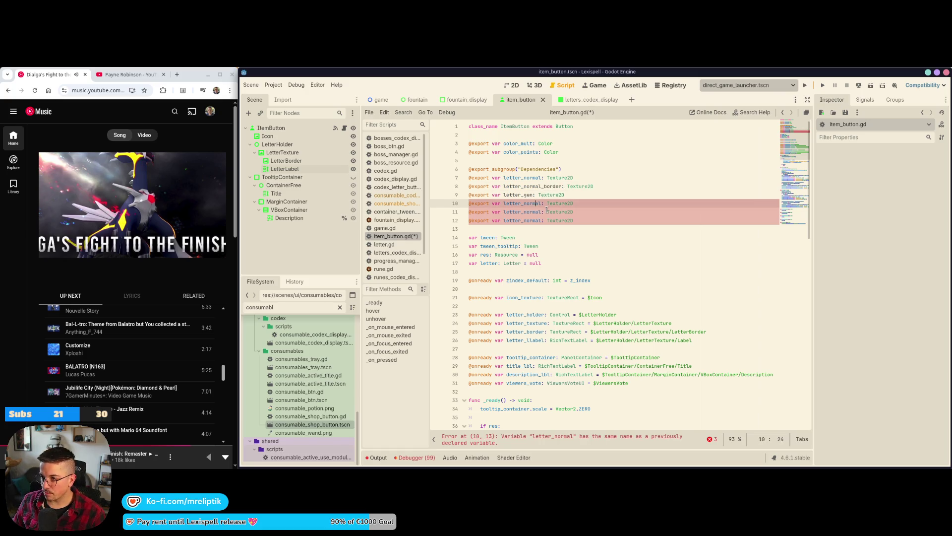
key(ctrl+Right)
key(BackSpace)
key(BackSpace)
key(BackSpace)
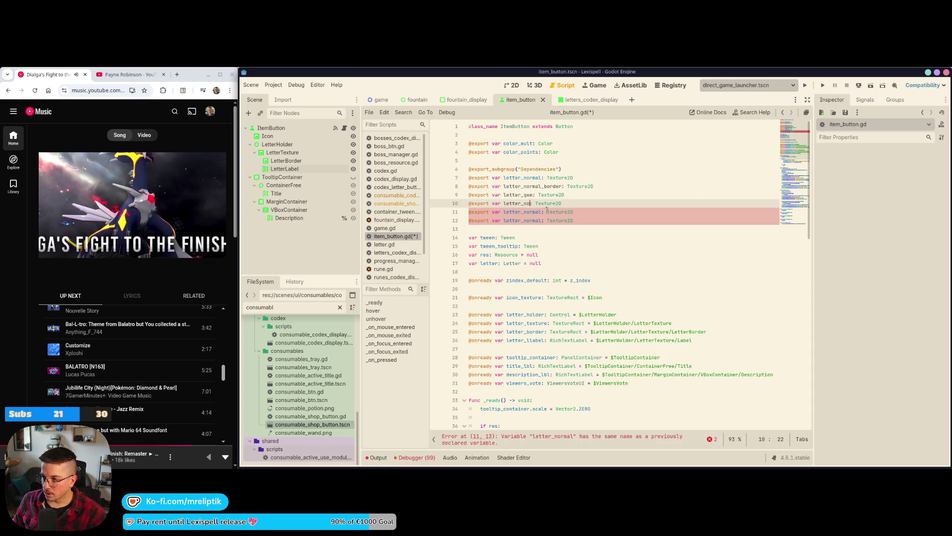
text(gem_border)
Add letter_special and letter_special_border Texture2D declarations.
click(547, 212)
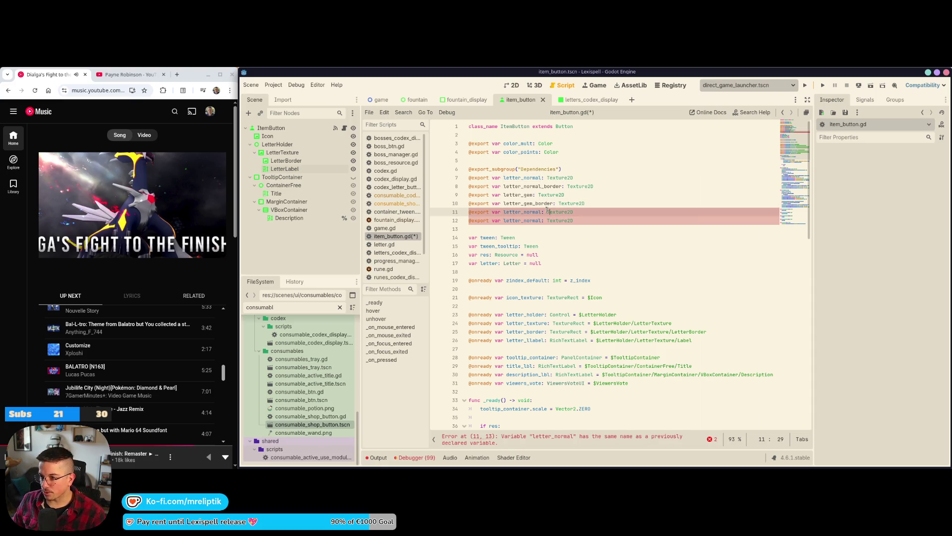
key(Left)
key(BackSpace)
key(BackSpace)
key(BackSpace)
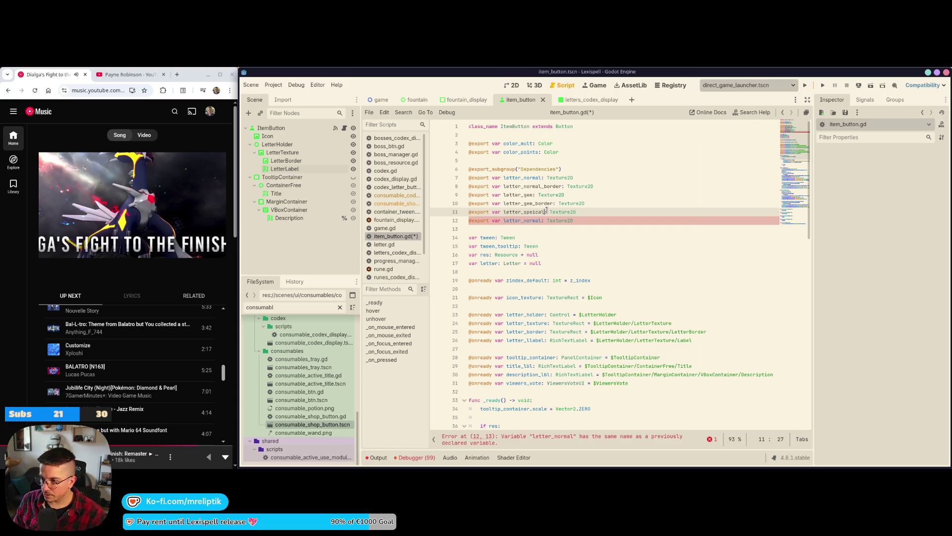
text(cial)
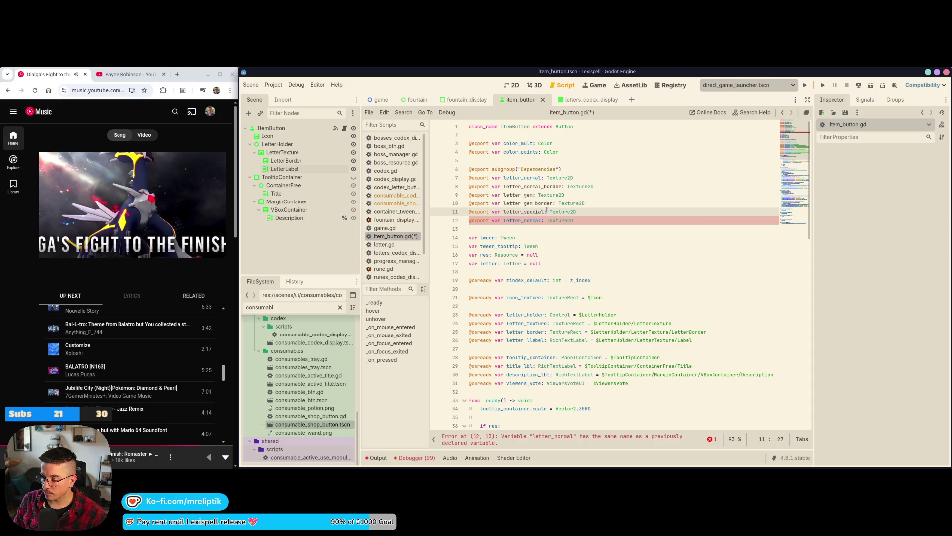
key(Down)
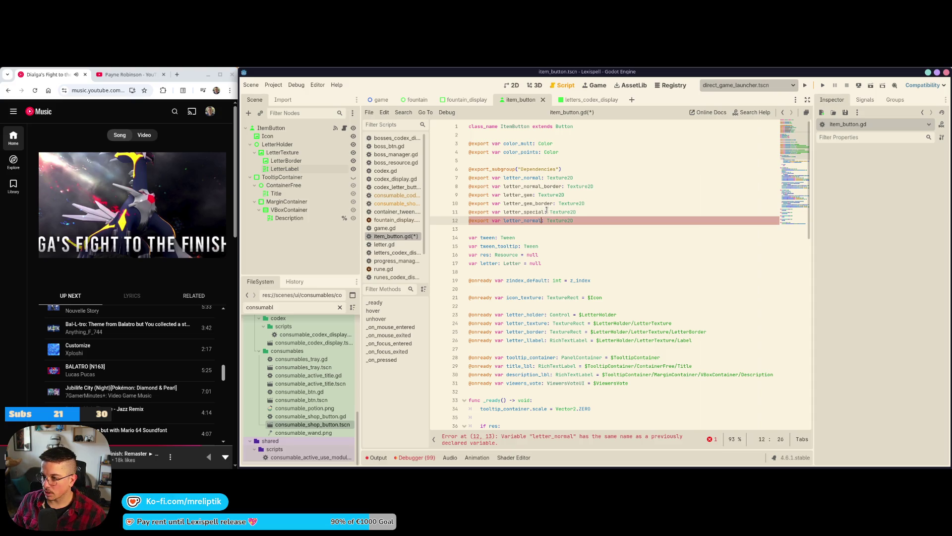
key(Left)
key(Left)
key(BackSpace)
key(BackSpace)
key(BackSpace)
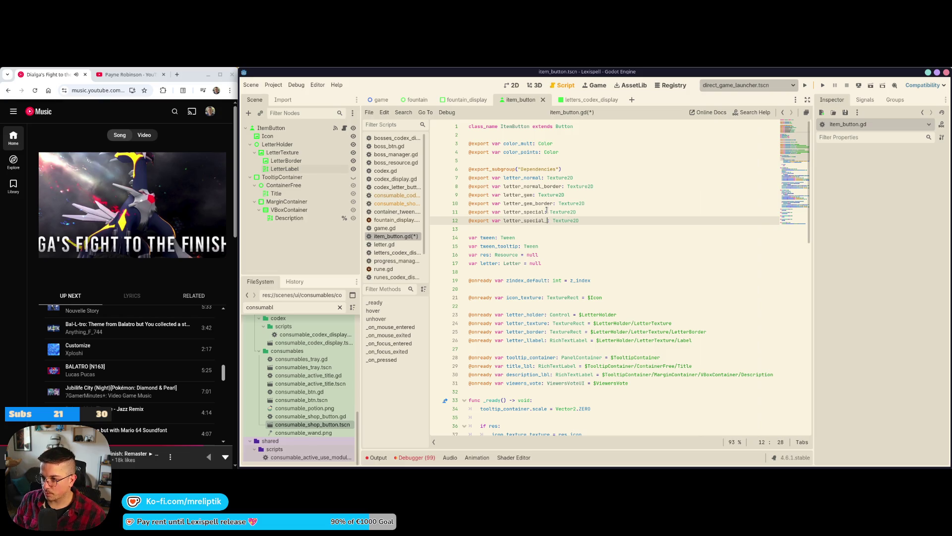
text(er)
Duplicate the two special declarations as letter_special_2 variants and save the script.
key(shift+Up)
key(ctrl+shift+d)
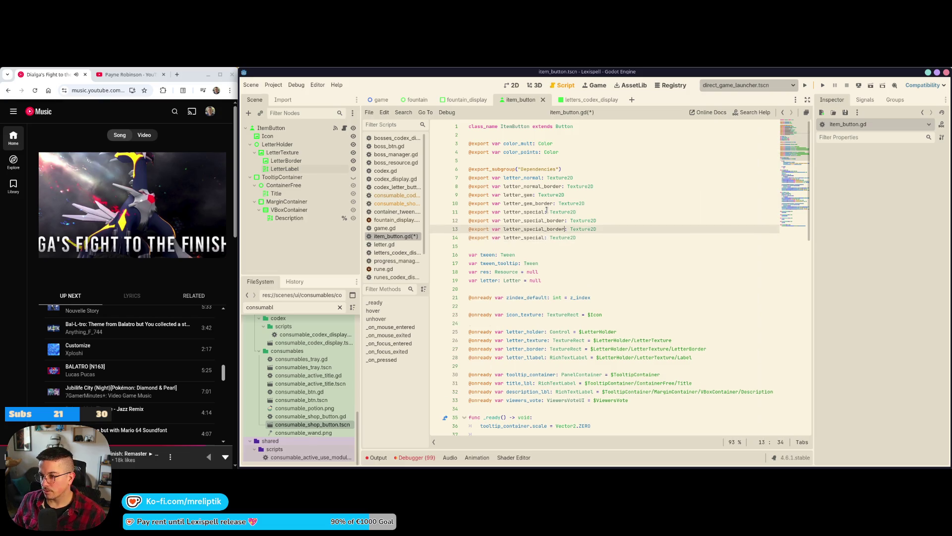
key(Up)
key(Left)
key(Left)
key(Left)
text(_2)
key(Down)
text(_2)
key(ctrl+s)
Correct the name to letter_special_2_border, save, and select the ItemButton root node.
click(547, 237)
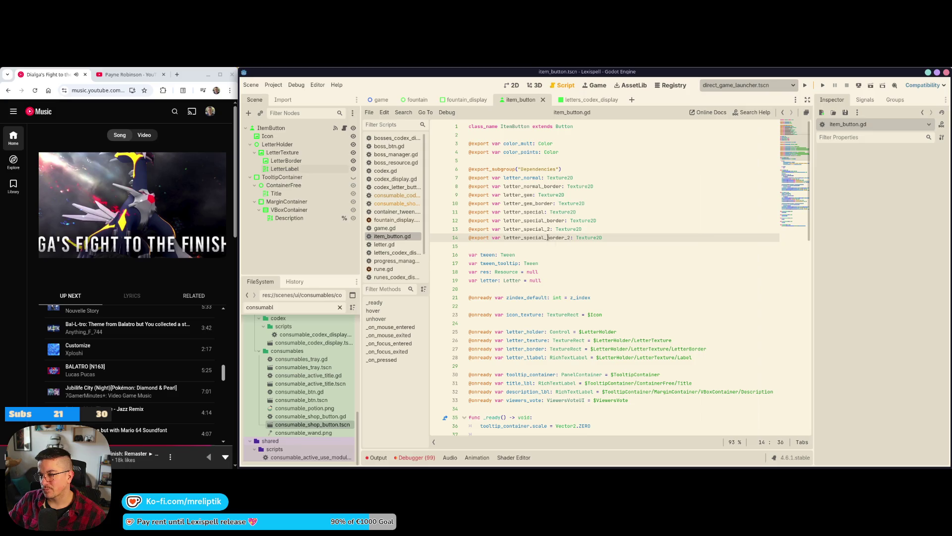
text(_2)
key(Left)
key(BackSpace)
key(Right)
text(_)
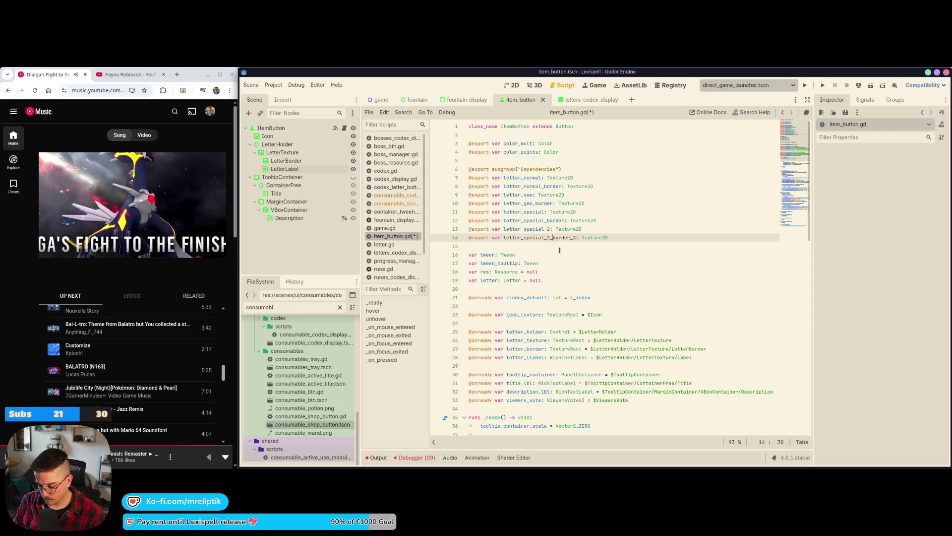
key(ctrl+s)
click(278, 128)
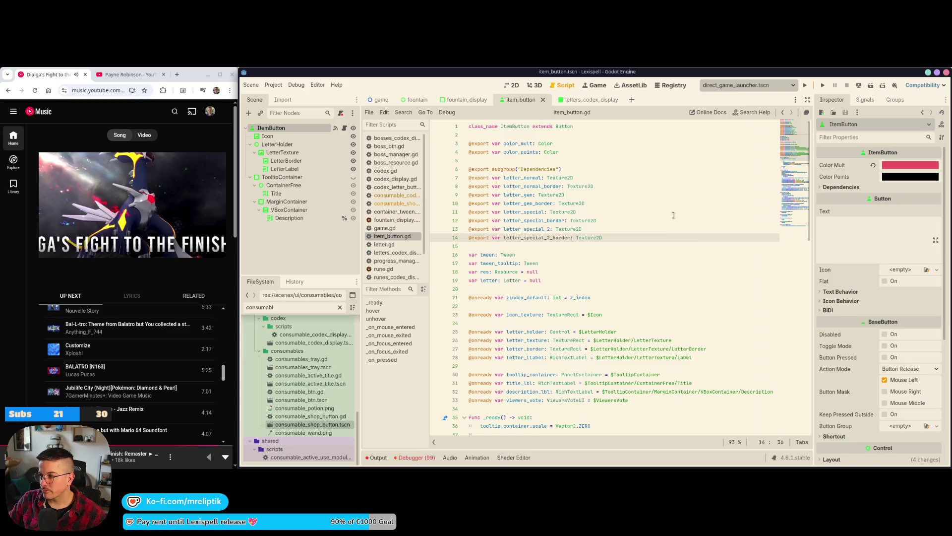
Quick-load letter textures into Letter Normal and a rounded-square border into Letter Normal Border.
click(838, 187)
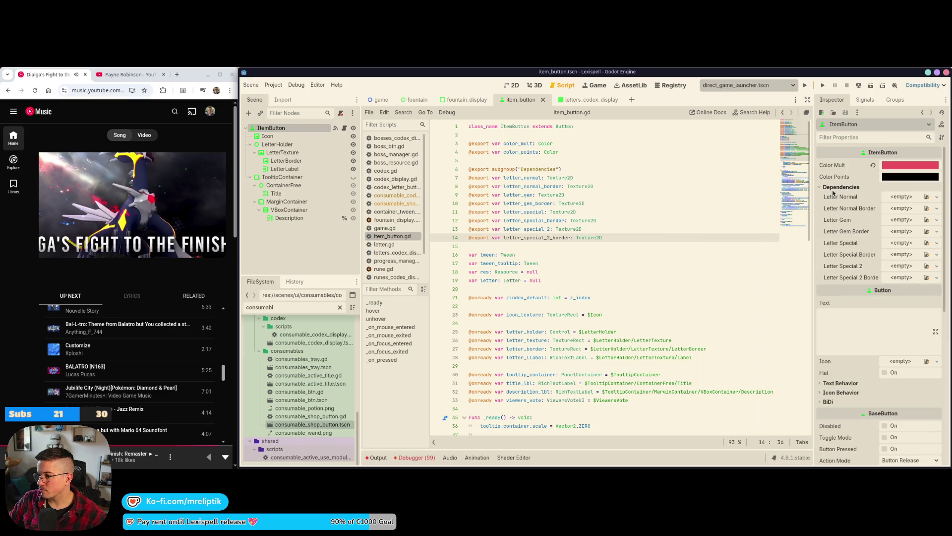
click(883, 198)
click(887, 374)
text(lm)
key(BackSpace)
text(etter)
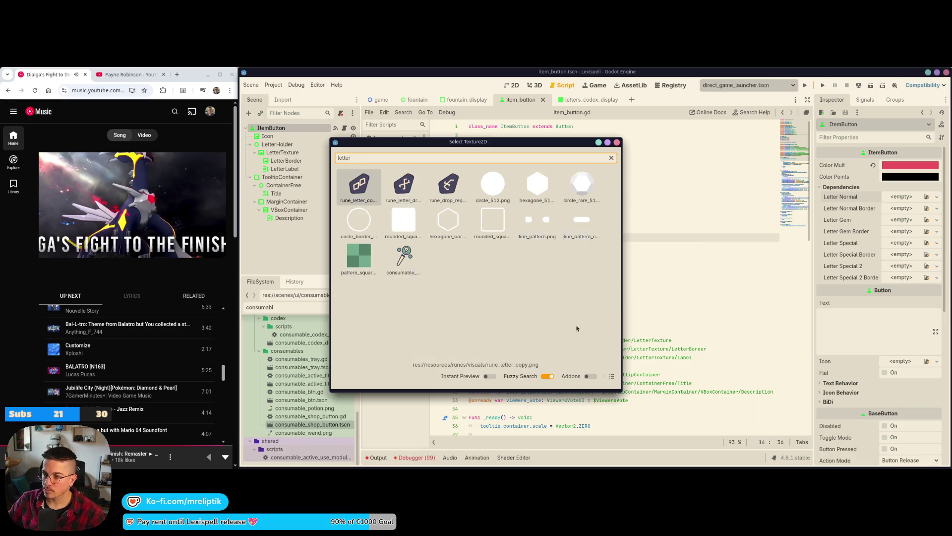
double_click(403, 219)
click(937, 222)
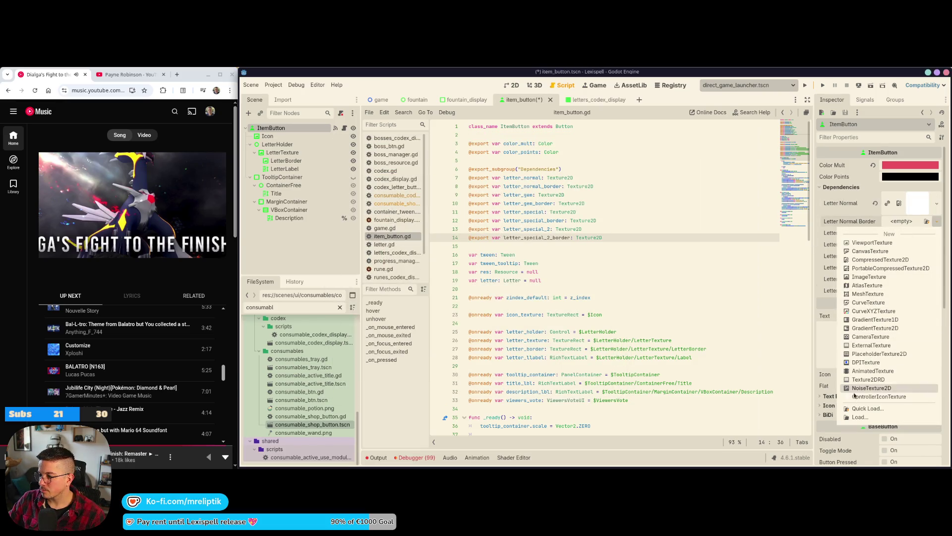
click(868, 408)
text(letter)
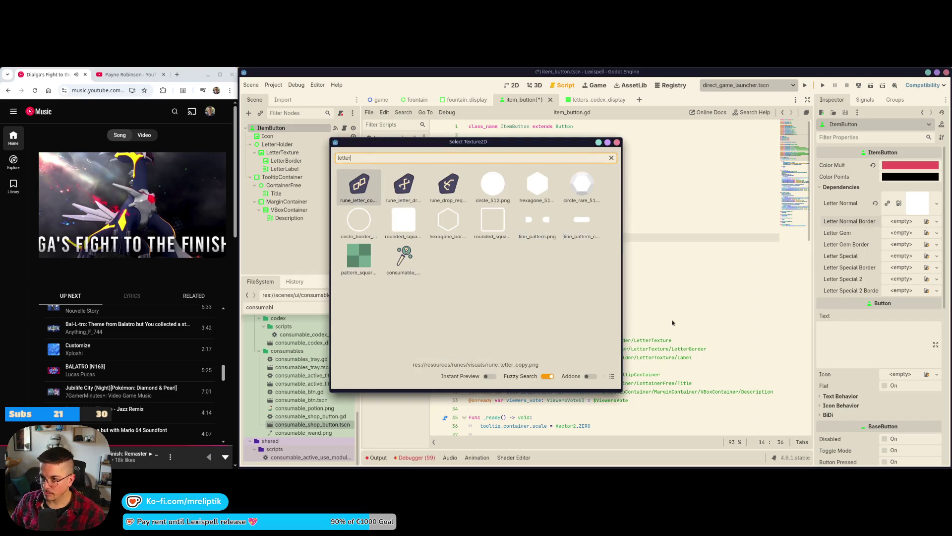
double_click(493, 220)
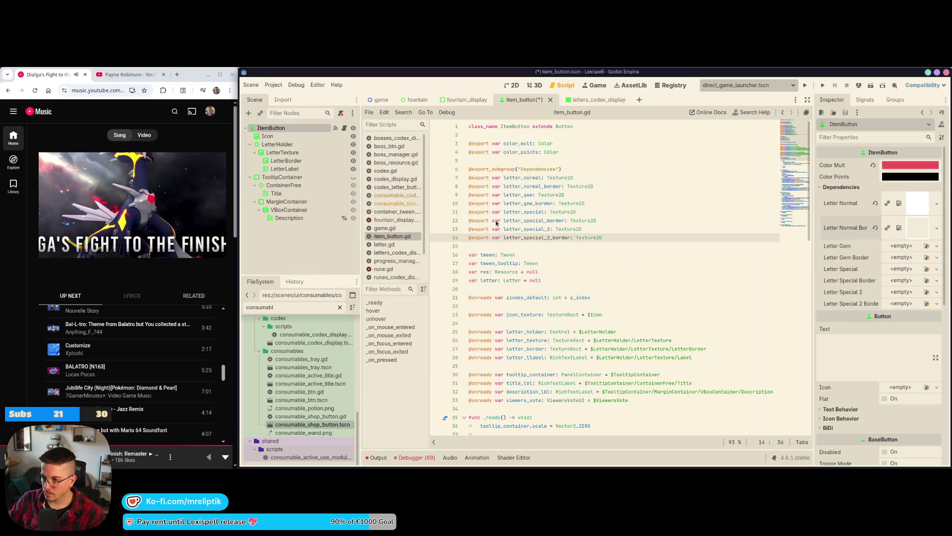
Give Letter Gem the white circle and Letter Gem Border the circle outline texture.
click(900, 246)
click(868, 422)
text(lett)
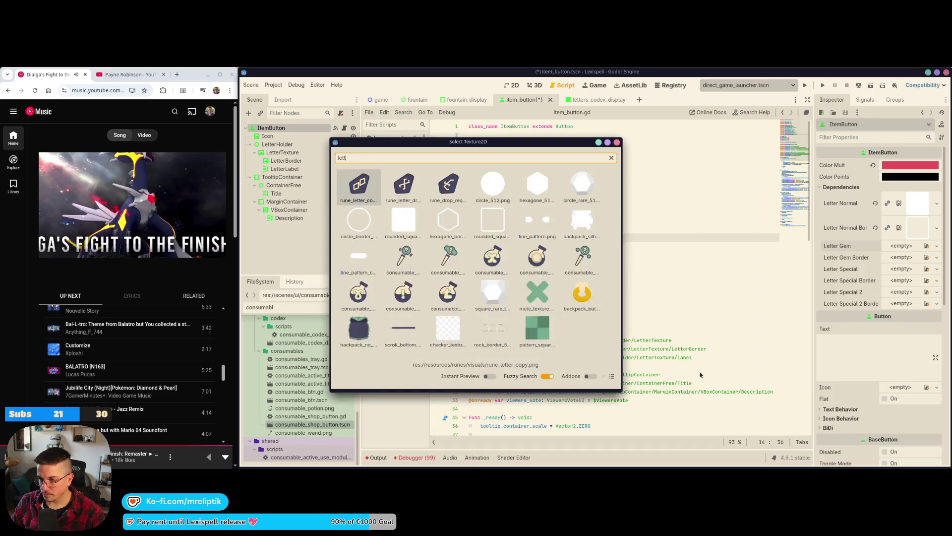
text(er)
double_click(492, 183)
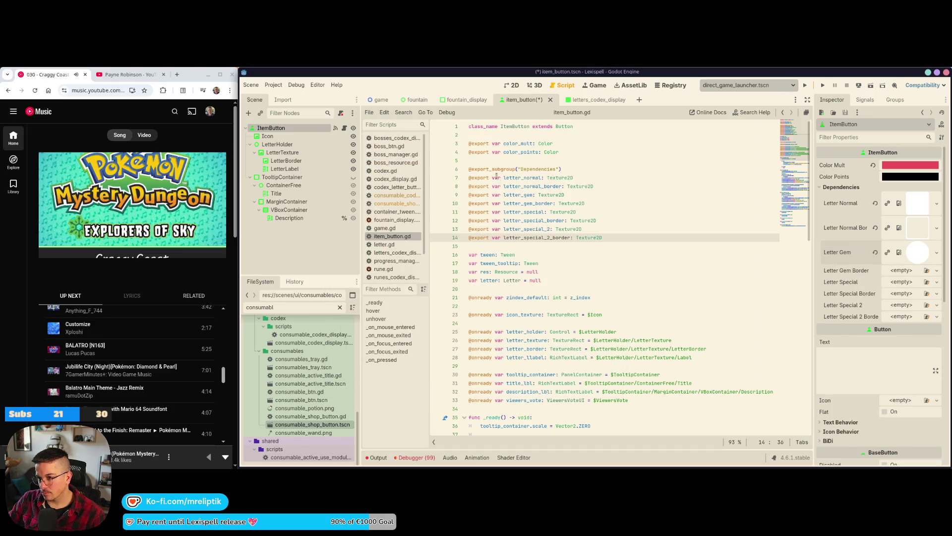
click(901, 270)
click(873, 443)
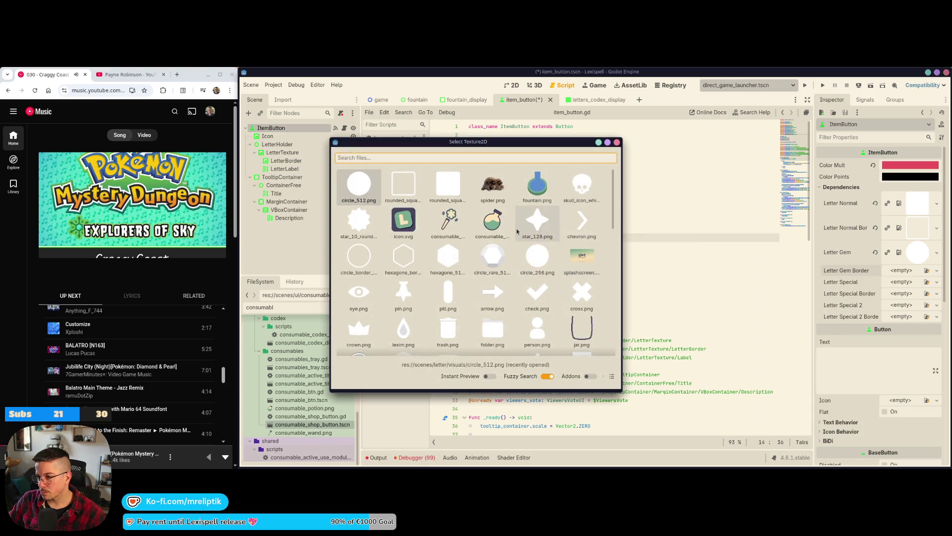
text(letter)
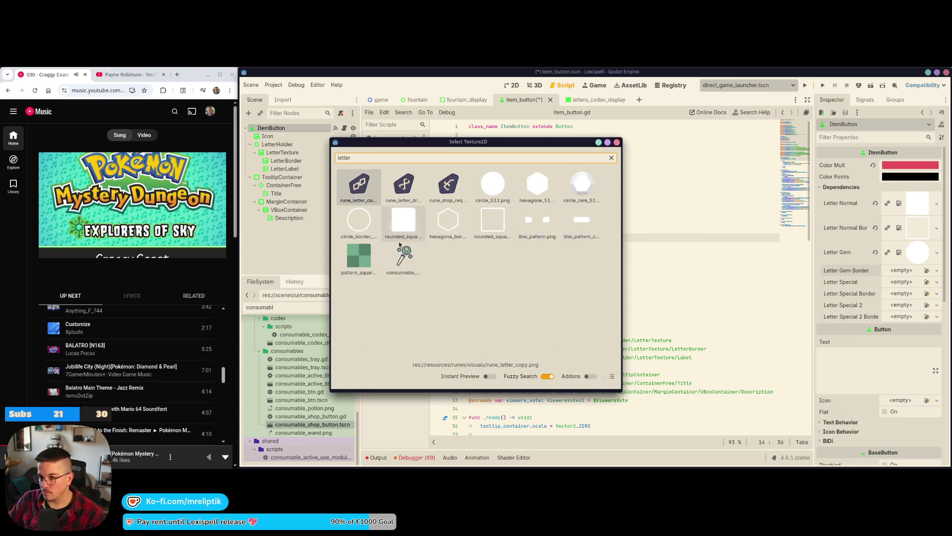
double_click(358, 218)
Replace the Letter Gem texture with the rare circle and save the scene.
click(901, 295)
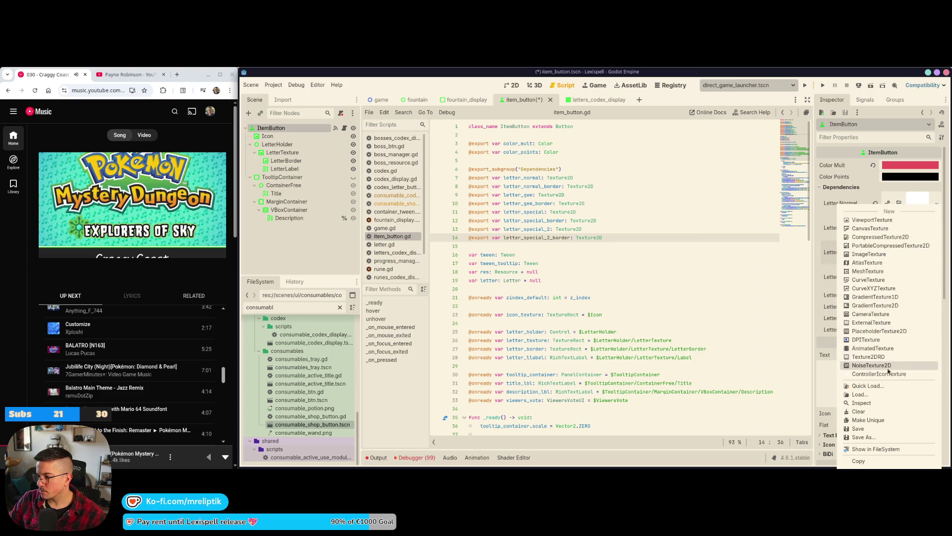
click(873, 443)
text(letter)
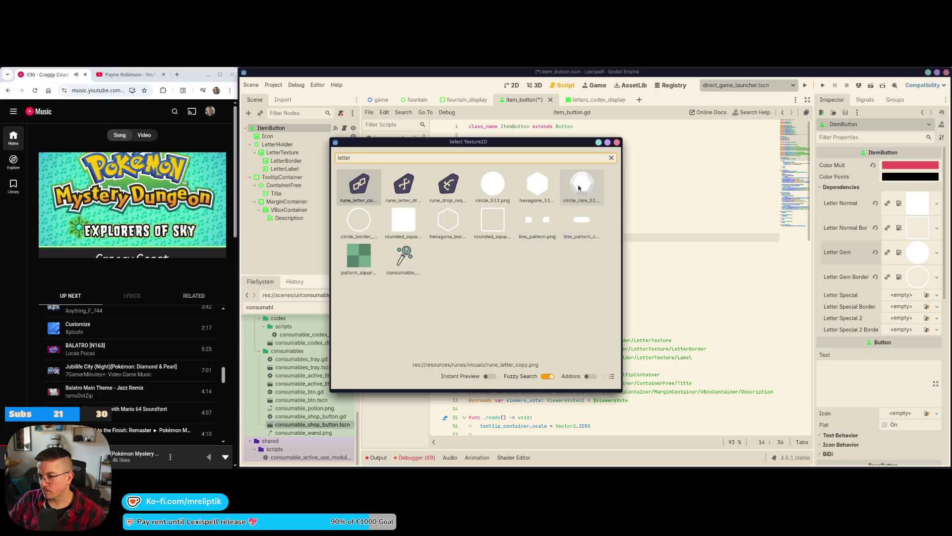
double_click(578, 187)
key(ctrl+s)
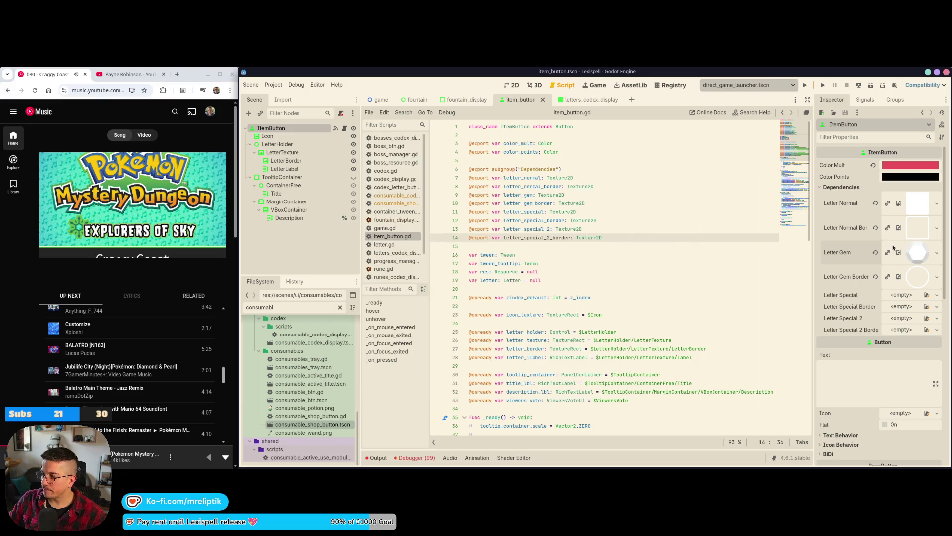
Set Letter Normal to the white circle and Letter Normal Border to the circle outline, then save.
click(937, 204)
click(867, 386)
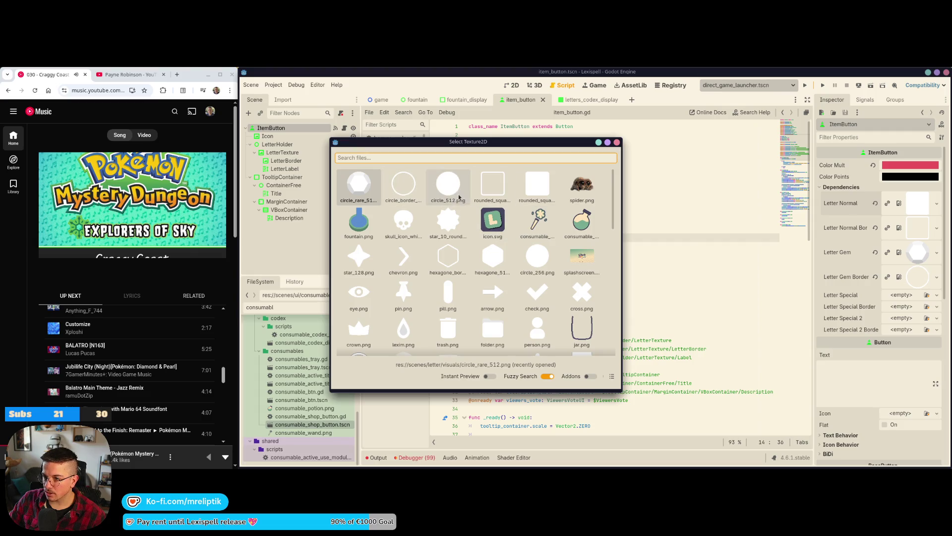
double_click(448, 187)
click(937, 228)
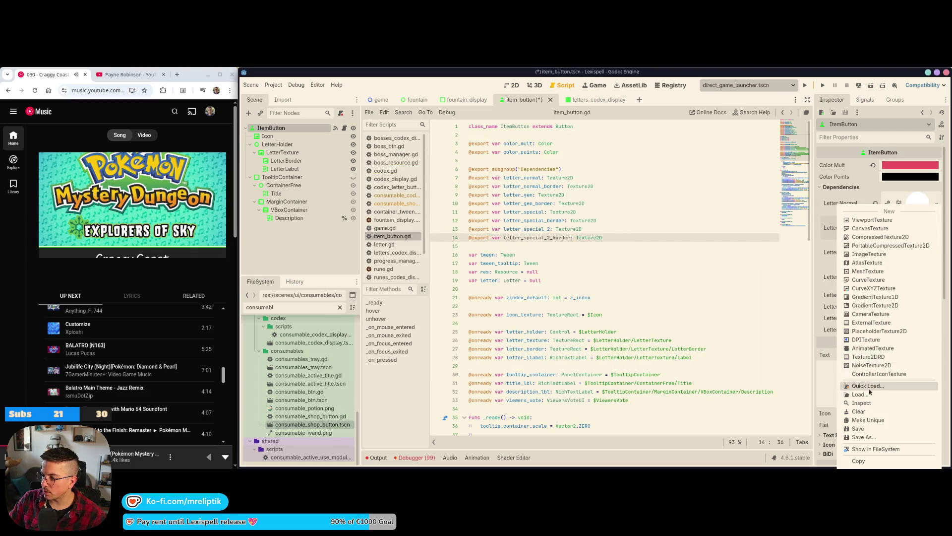
click(866, 389)
double_click(449, 186)
key(ctrl+s)
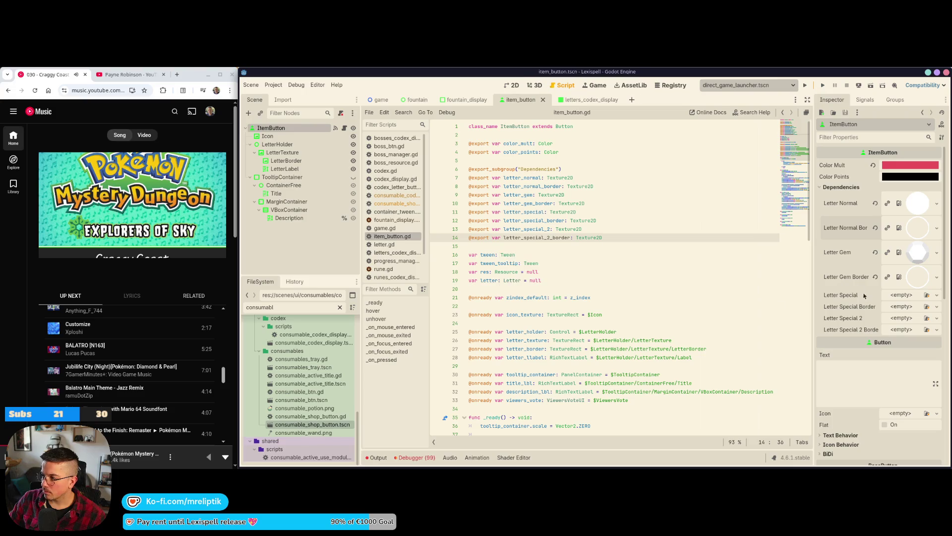
Give Letter Special the rounded square, checking LetterSpecialNoMerge in letters_codex_display for reference.
click(911, 296)
click(867, 453)
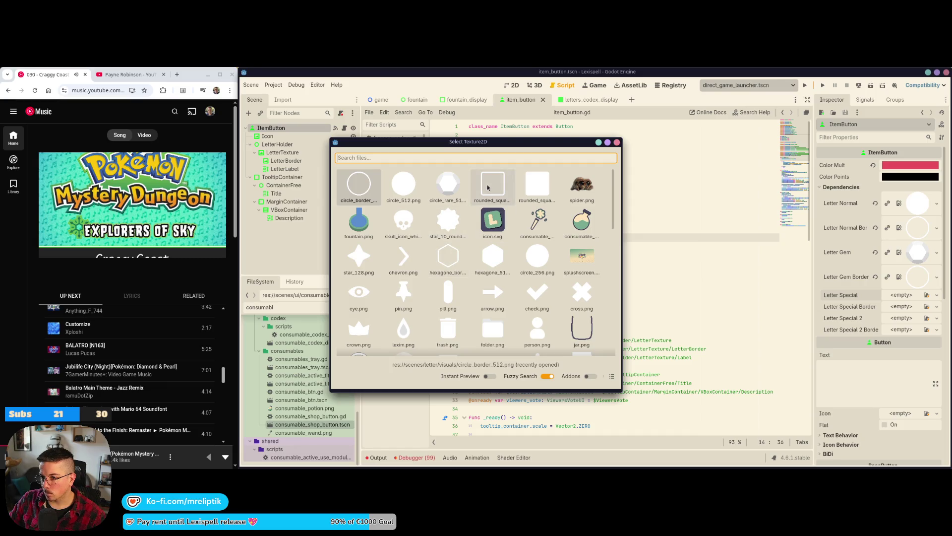
double_click(547, 190)
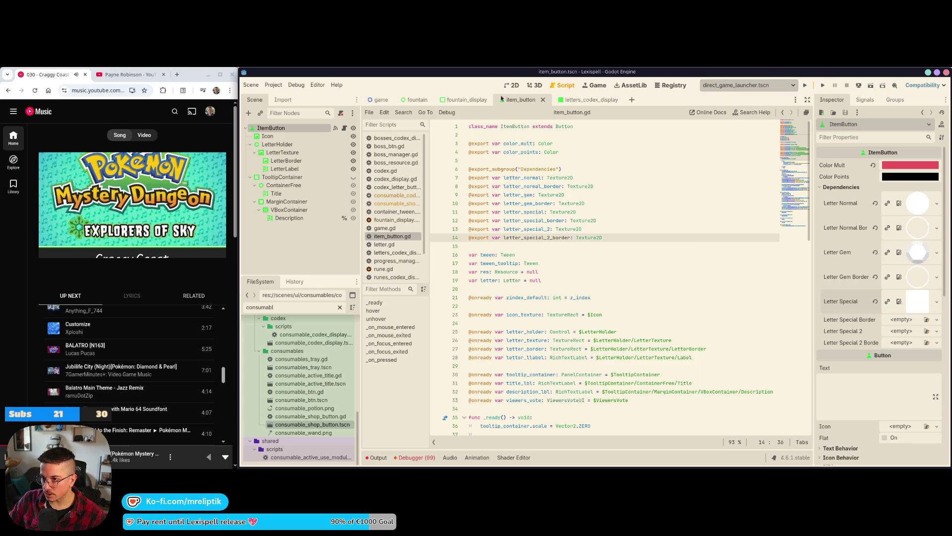
click(590, 100)
click(512, 85)
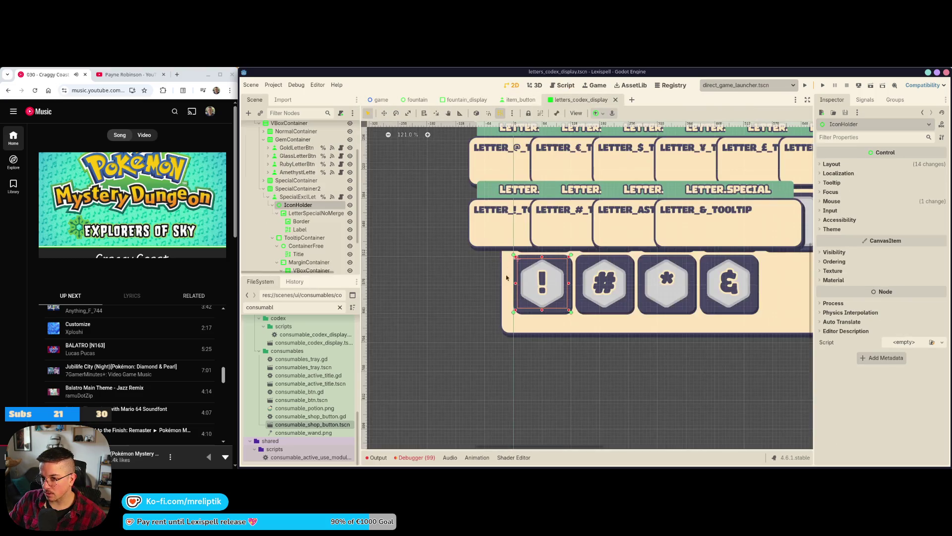
click(304, 213)
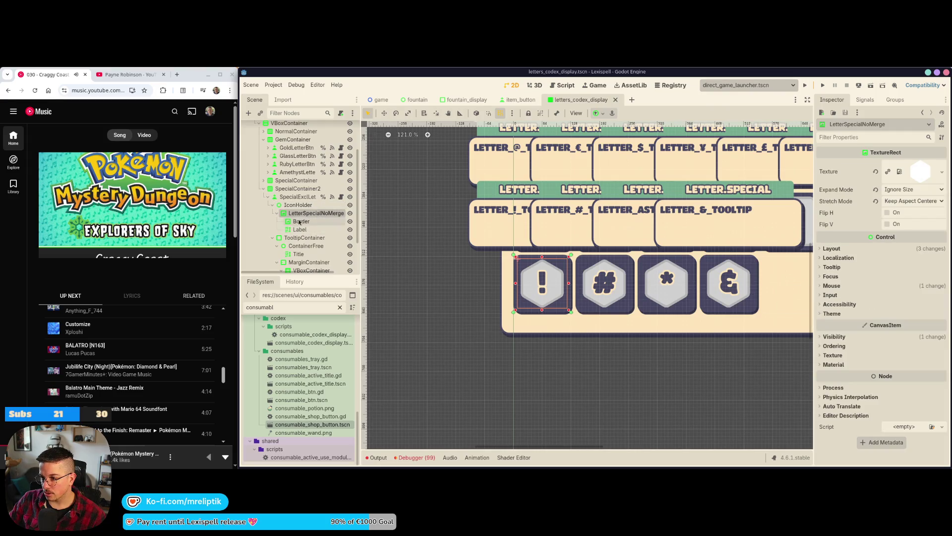
click(461, 100)
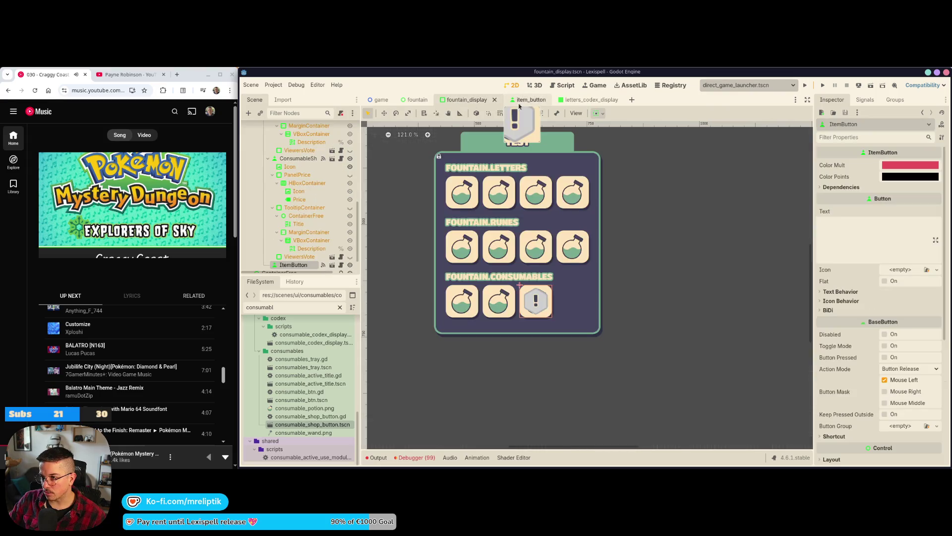
click(521, 99)
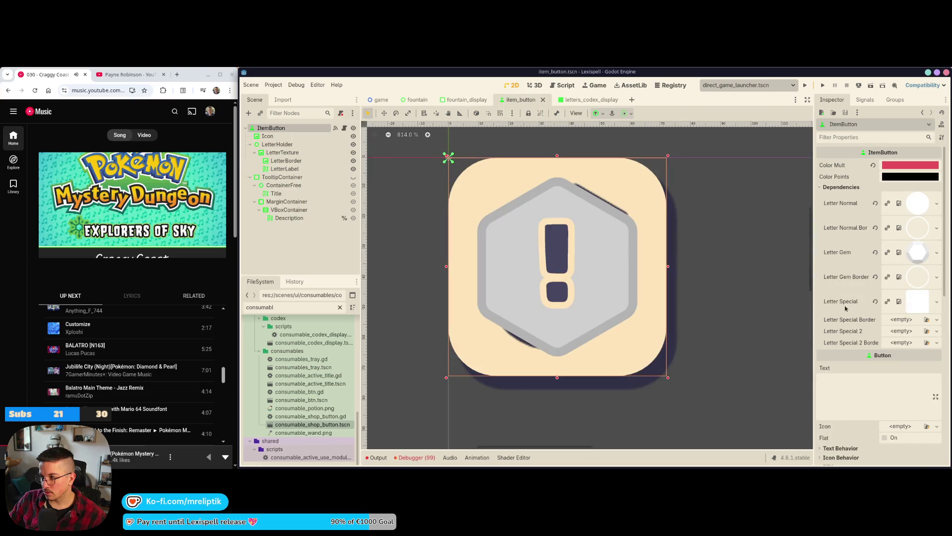
Assign the rounded-square outline to Letter Special Border, hexagon and hexagon outline to Letter Special 2 slots, and save.
click(907, 319)
click(873, 454)
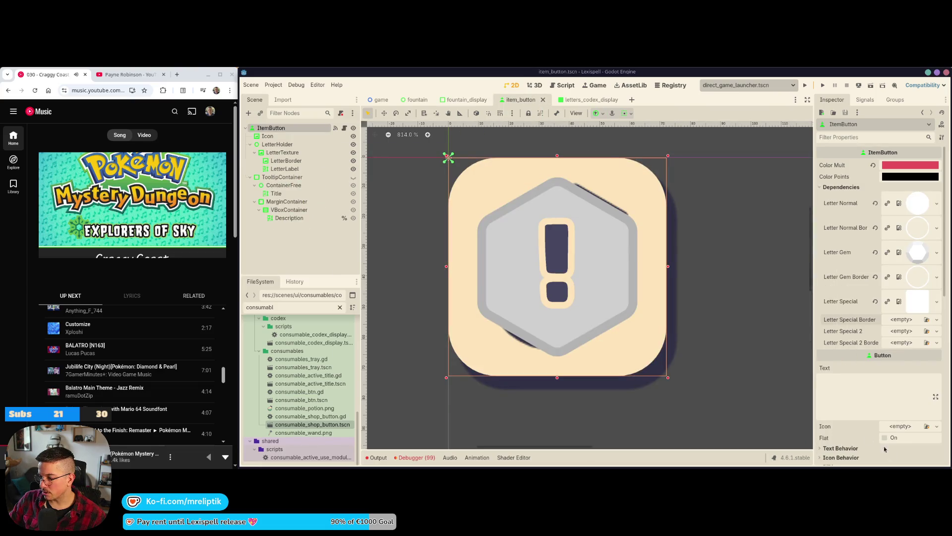
double_click(447, 185)
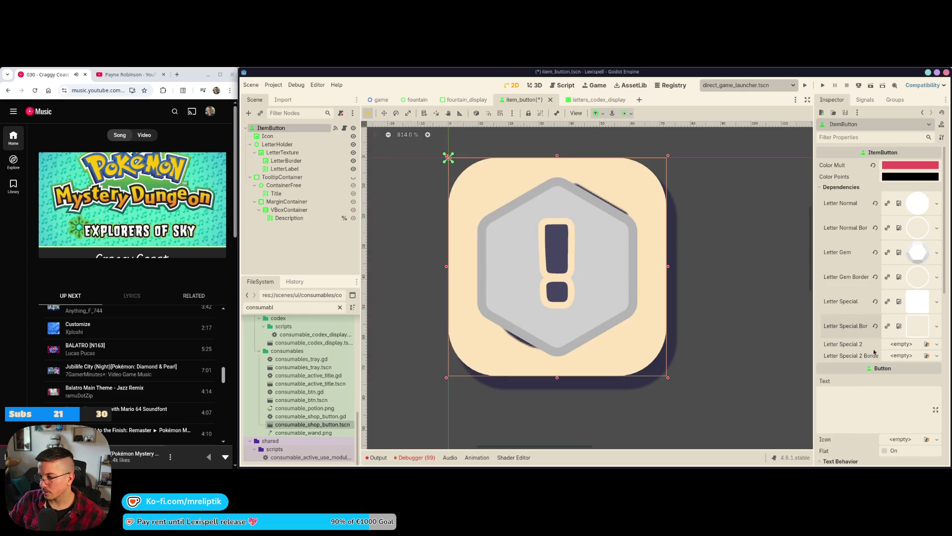
click(901, 344)
click(869, 452)
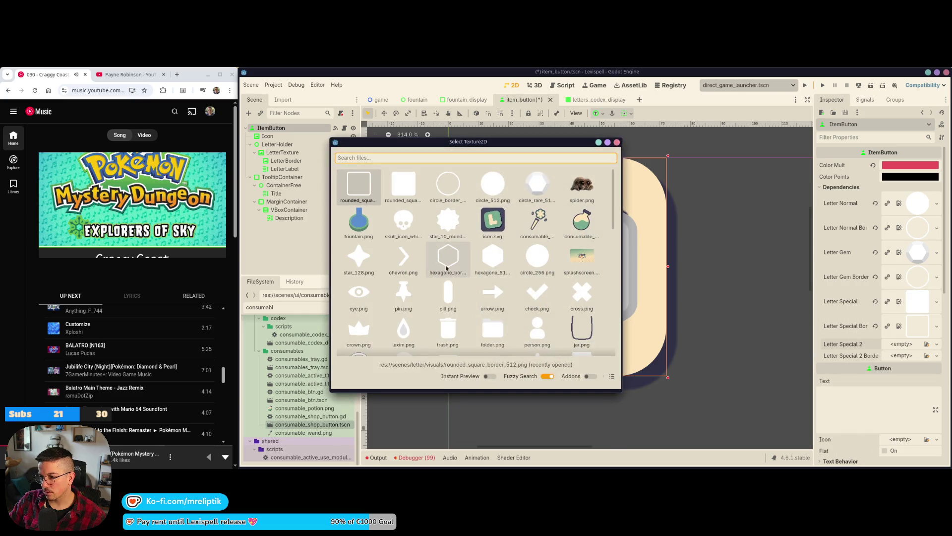
double_click(511, 261)
click(901, 369)
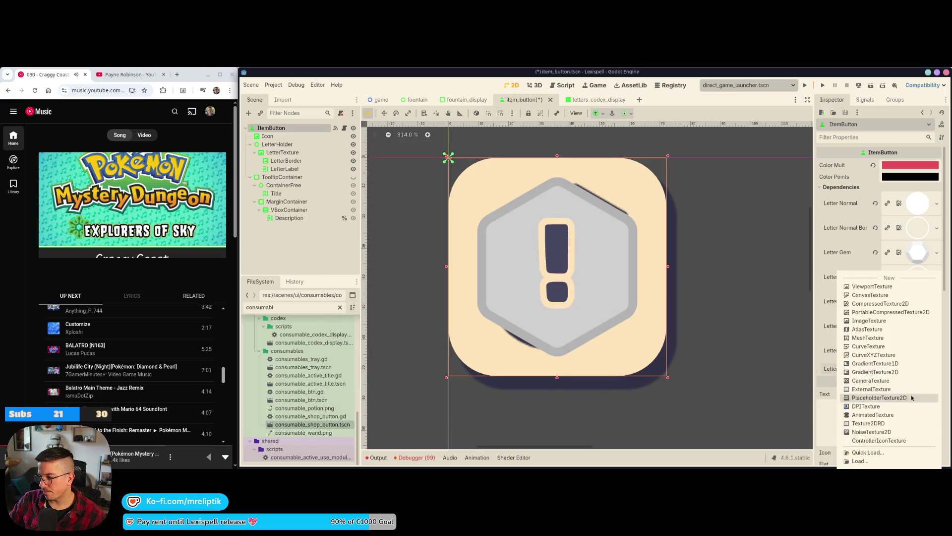
click(878, 452)
double_click(493, 270)
key(ctrl+s)
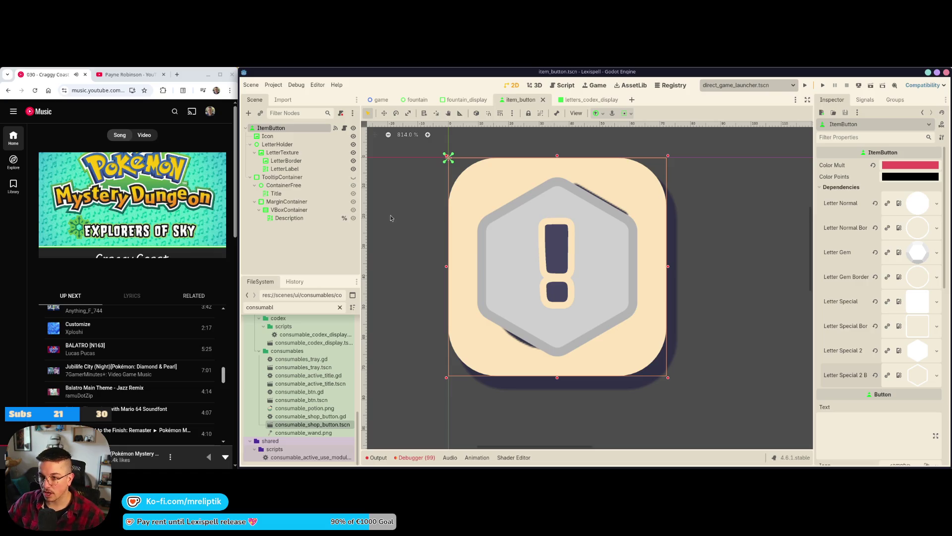
Delete the two placeholder potion buttons from fountain_display's consumables section and save.
click(466, 100)
click(521, 100)
mouse_move(521, 103)
mouse_down()
mouse_move(466, 102)
mouse_move(526, 106)
mouse_up()
click(467, 294)
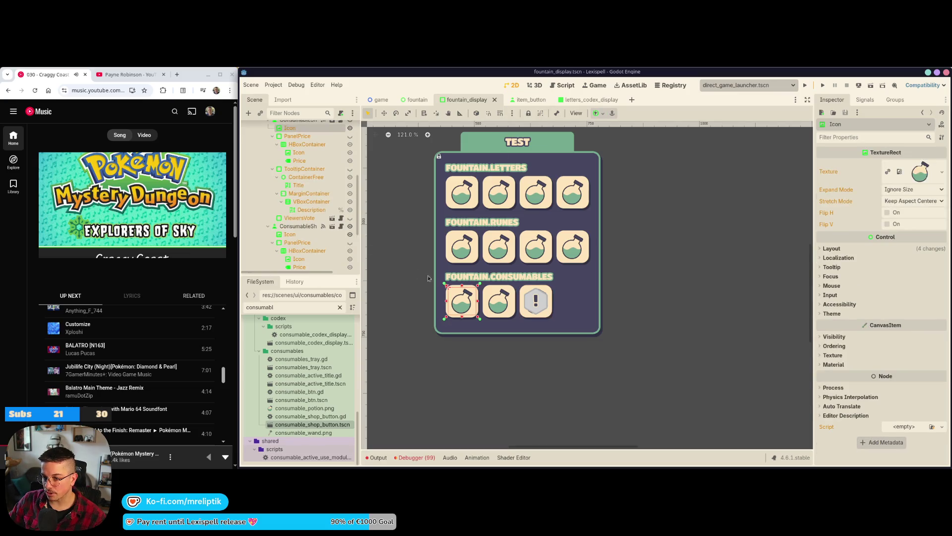
click(498, 300)
click(299, 237)
scroll(287, 197, down, 2)
click(287, 194)
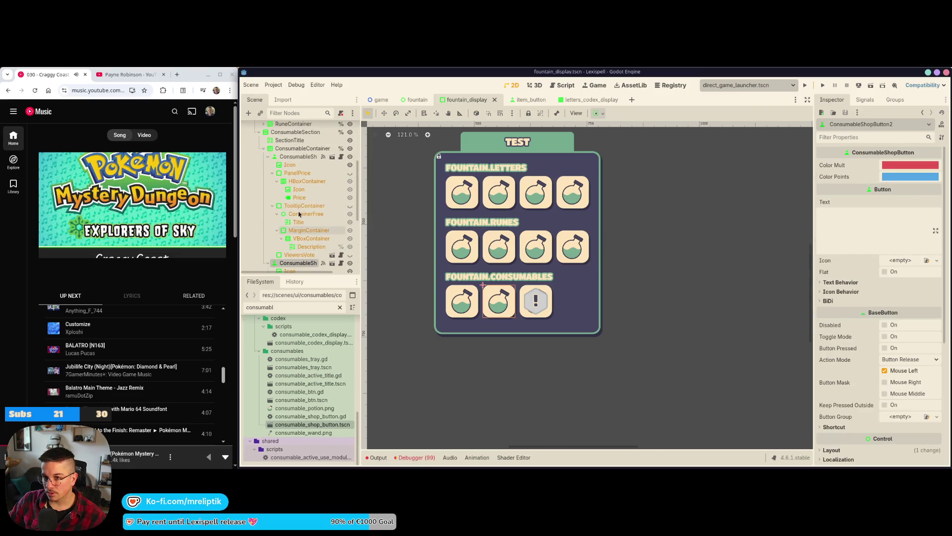
shift+click(292, 159)
key(Delete)
key(Return)
key(ctrl+s)
Replace the four rune buttons with a pasted copy of the ItemButton and save.
click(461, 244)
click(268, 220)
click(268, 245)
click(267, 245)
click(297, 245)
shift+click(295, 221)
key(Delete)
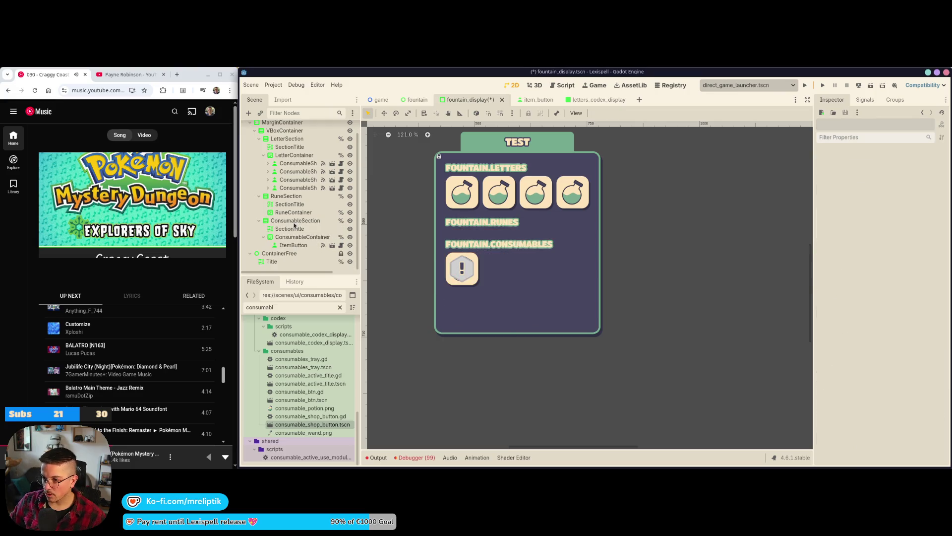
click(296, 247)
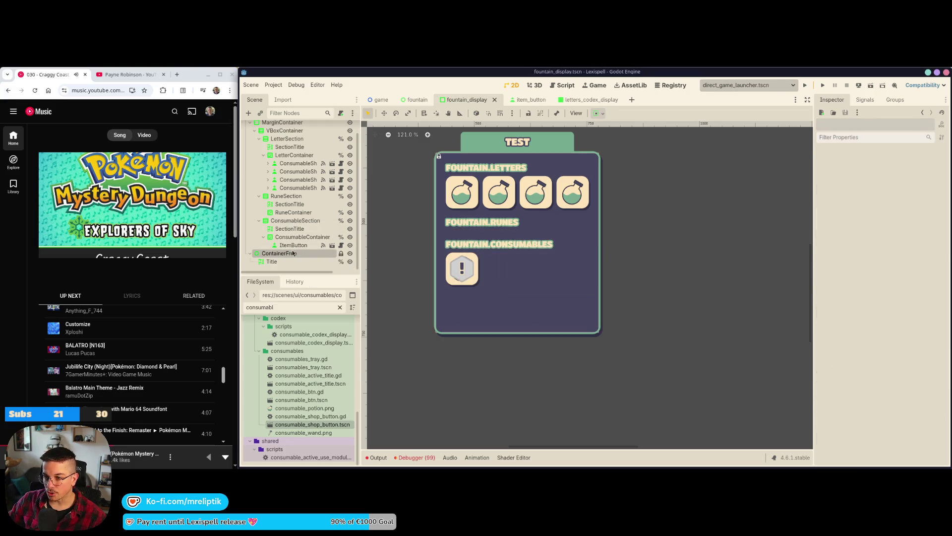
click(295, 212)
key(ctrl+v)
key(ctrl+s)
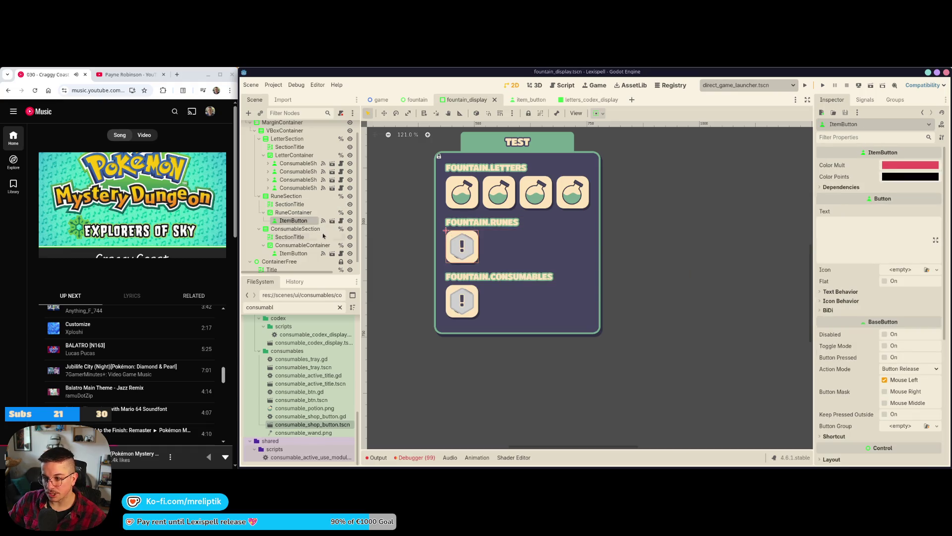
Paste an ItemButton into the letters section, delete its four placeholder buttons, and save.
click(465, 202)
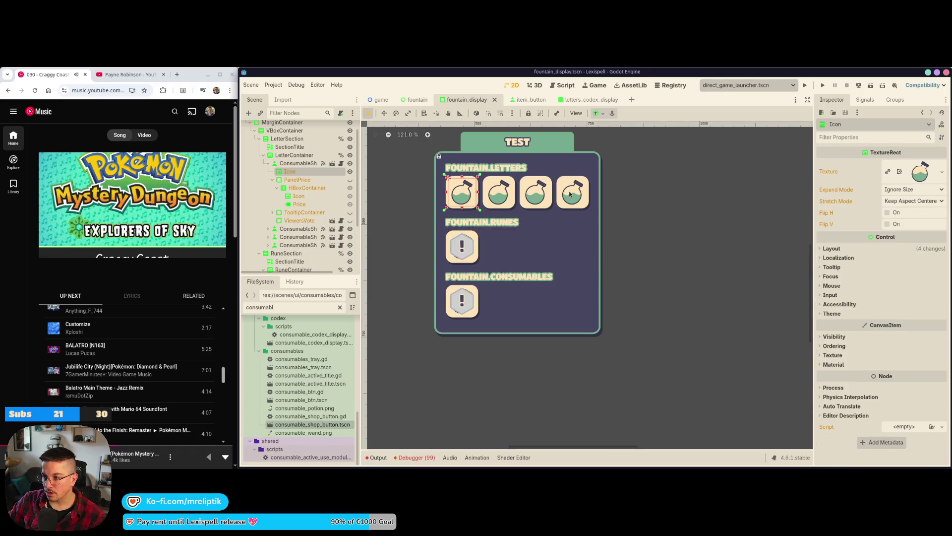
click(294, 156)
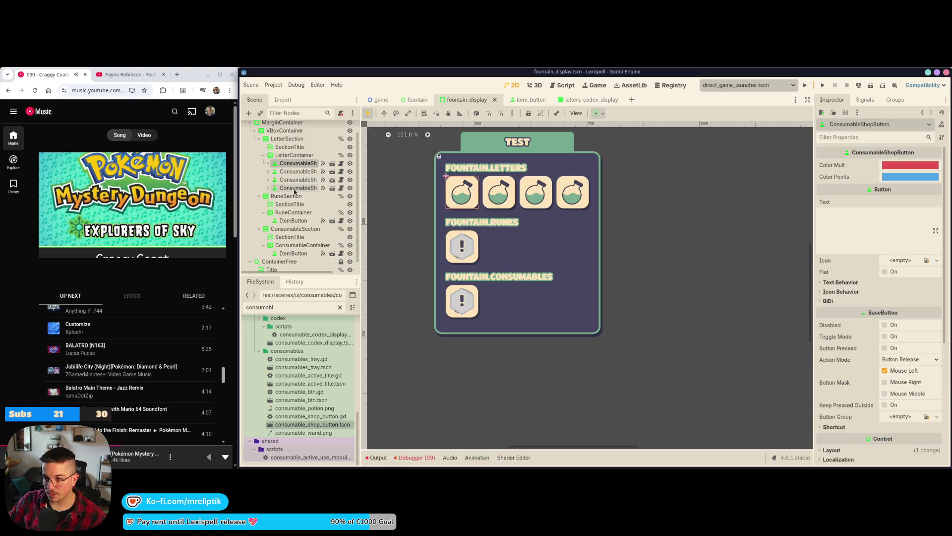
key(ctrl+v)
click(296, 163)
shift+click(288, 189)
key(Delete)
key(Return)
key(ctrl+s)
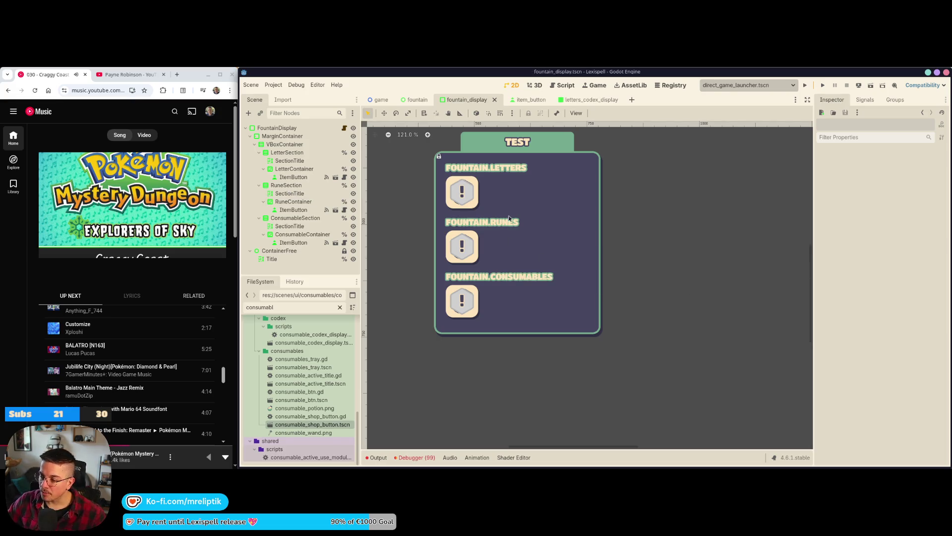
scroll(484, 194, up, 3)
click(543, 99)
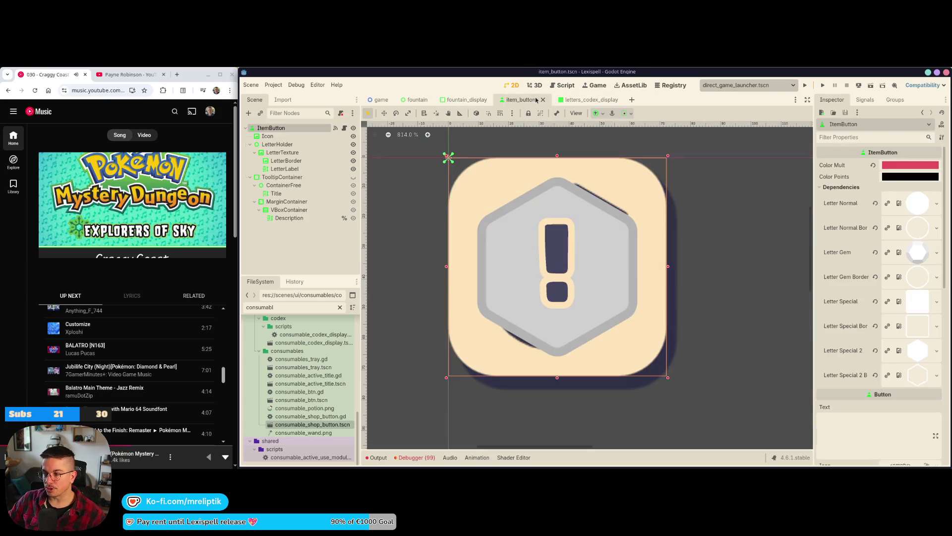
In item_button.gd, replace the pass under 'if letter:' with 'match letter.type:'.
click(396, 192)
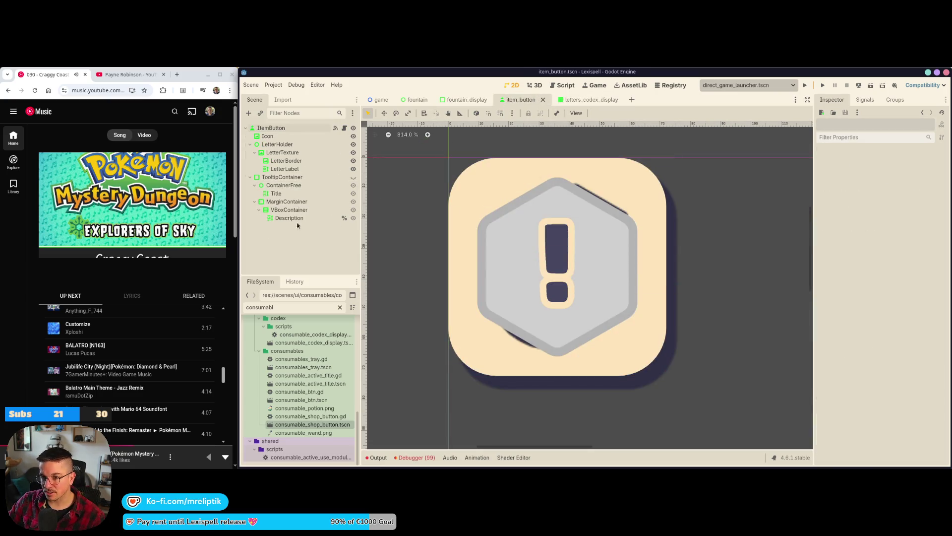
click(344, 128)
scroll(576, 301, down, 6)
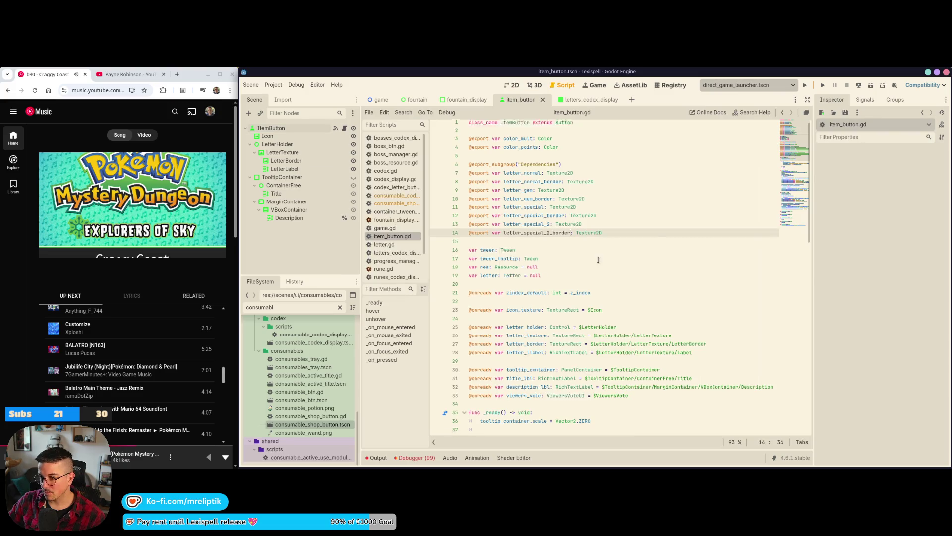
scroll(577, 301, down, 1)
double_click(538, 260)
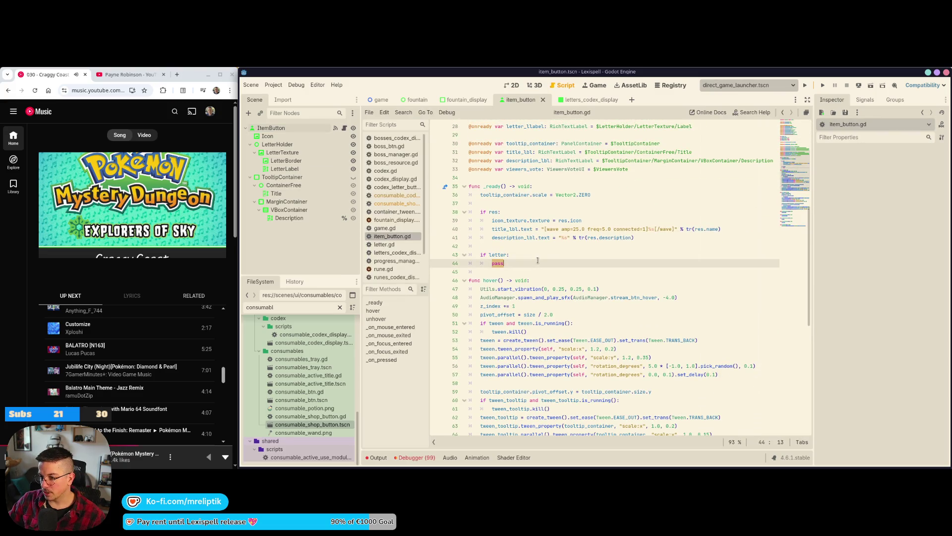
scroll(546, 276, up, 2)
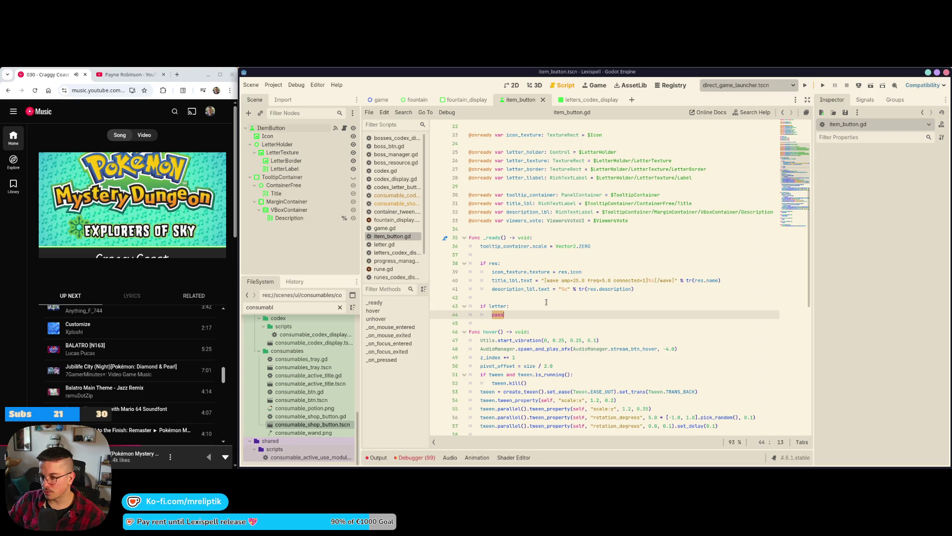
text(match letter)
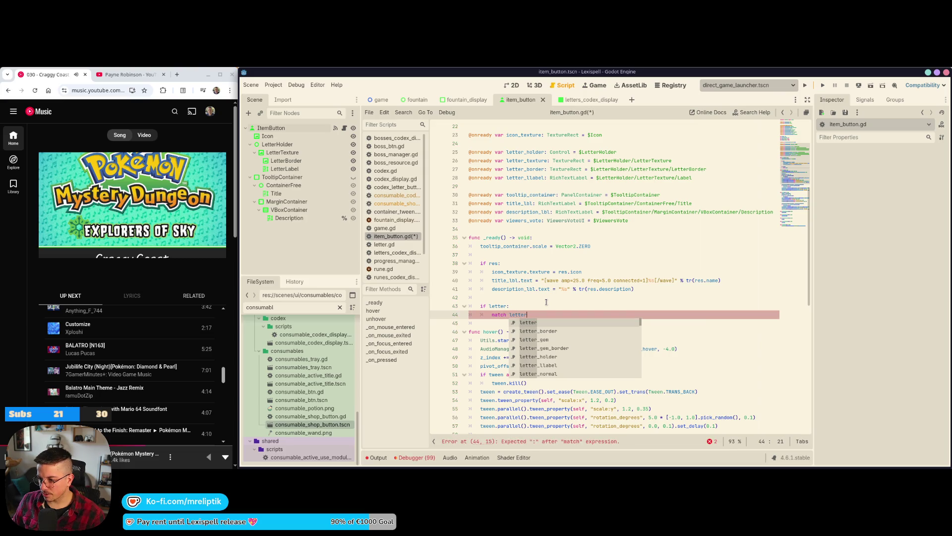
text(.ty)
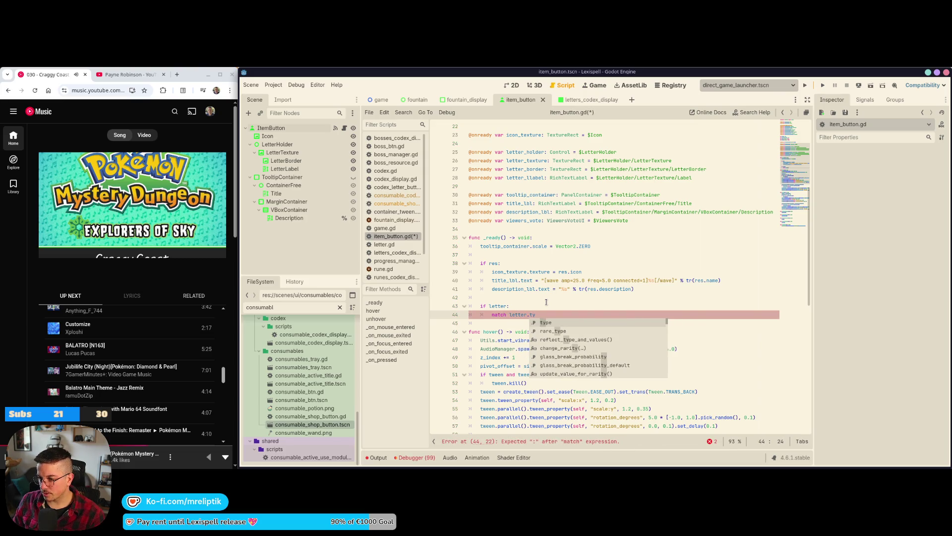
key(Return)
text(:)
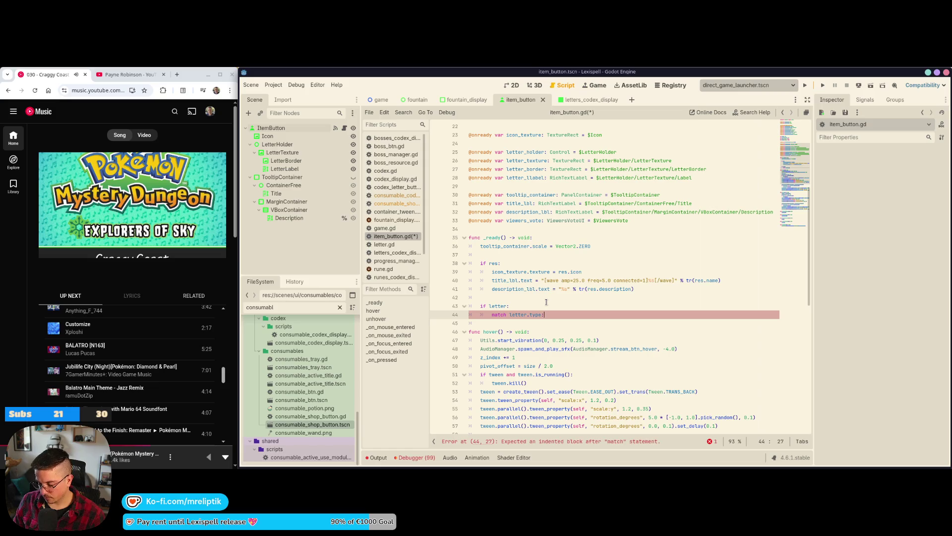
key(Return)
Add a Letter.LETTER_TYPE.NORMAL case under the match.
text(letter.)
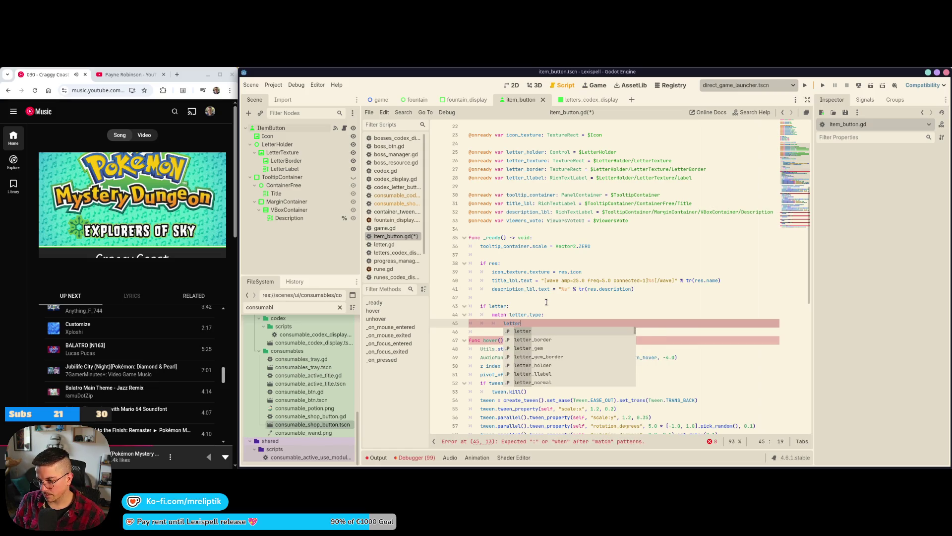
key(BackSpace)
key(BackSpace)
key(BackSpace)
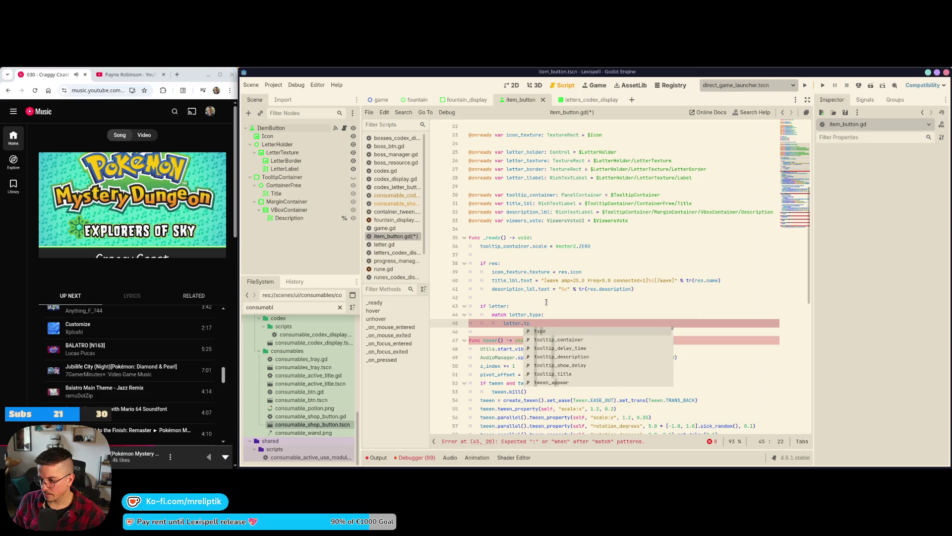
key(BackSpace)
key(BackSpace)
key(BackSpace)
text(Letter.)
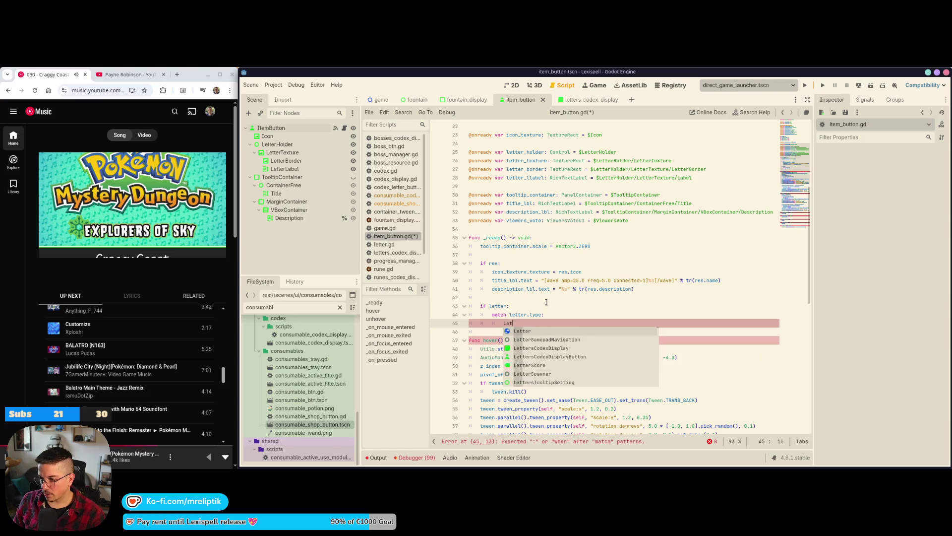
key(Return)
text(.)
key(Return)
text(:)
Duplicate the case line into RARE and SPECIAL cases and save the script.
key(ctrl+shift+d)
key(ctrl+shift+d)
key(Up)
key(BackSpace)
key(BackSpace)
key(BackSpace)
text(r)
key(Down)
key(Return)
text(:)
key(Down)
key(ctrl+shift+Left)
text(s)
key(Return)
key(ctrl+s)
Under SPECIAL, add 'if letter.can_merge:' with an 'else: pass' branch, then save.
key(End)
key(Return)
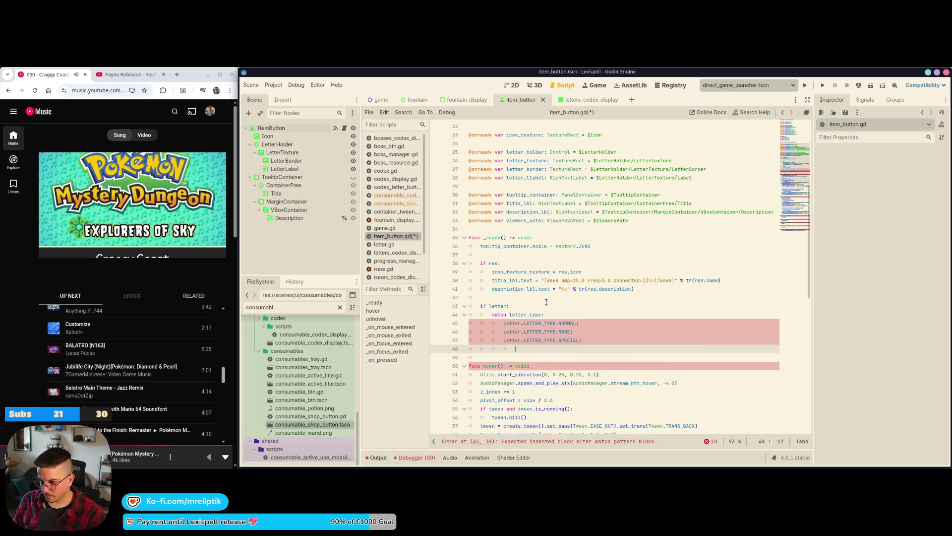
text(if letter.el)
key(BackSpace)
key(BackSpace)
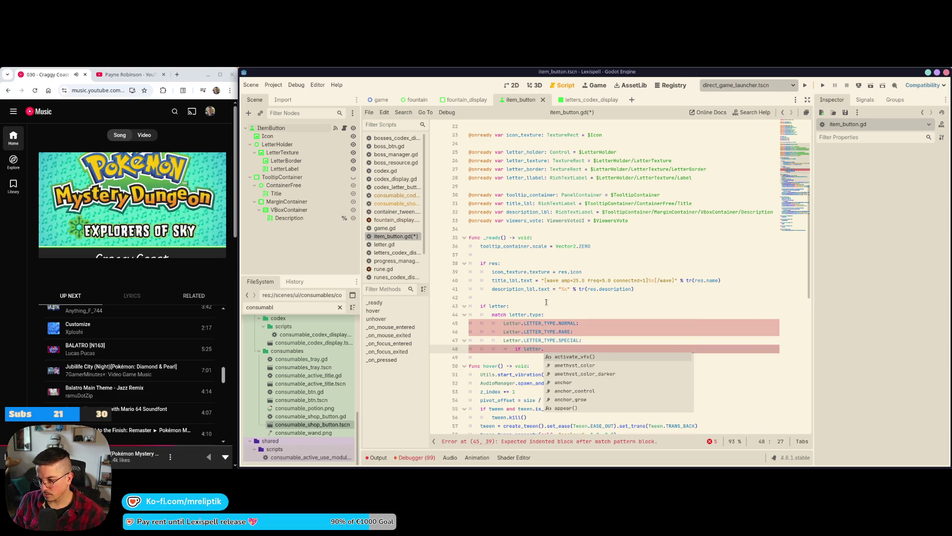
text(can_m)
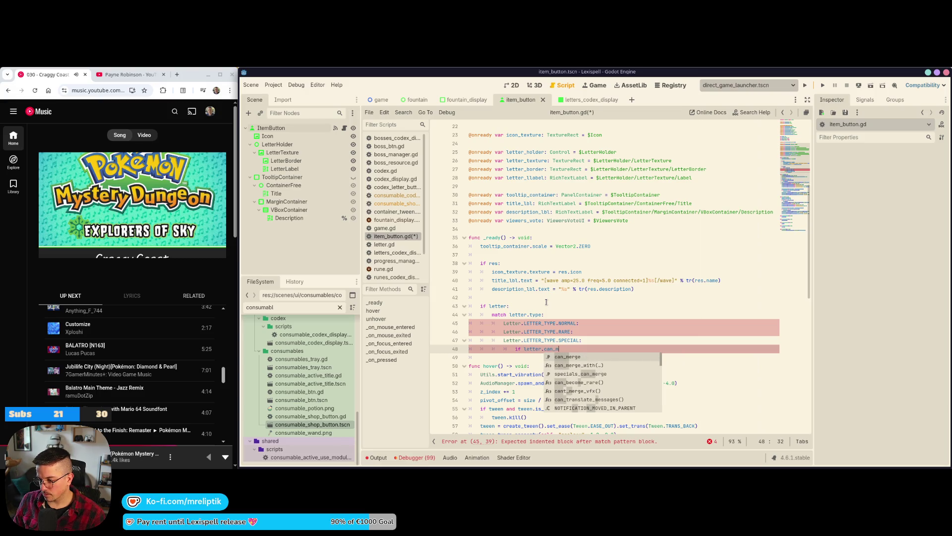
key(Return)
key(ctrl+s)
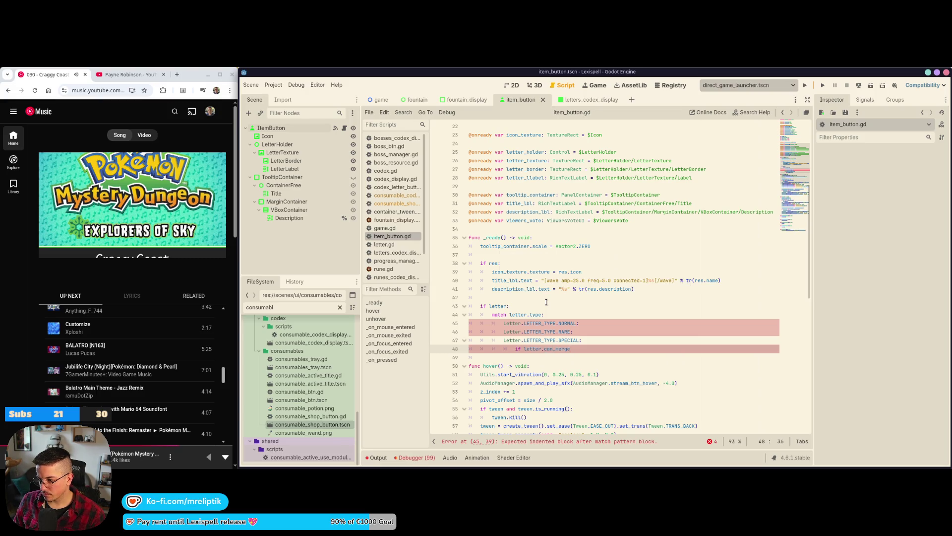
text(:)
key(Return)
key(Return)
key(BackSpace)
text(else:)
In the NORMAL case, begin 'letter_texture.texture = letter'.
key(Return)
text(pass)
key(ctrl+s)
click(592, 326)
key(Return)
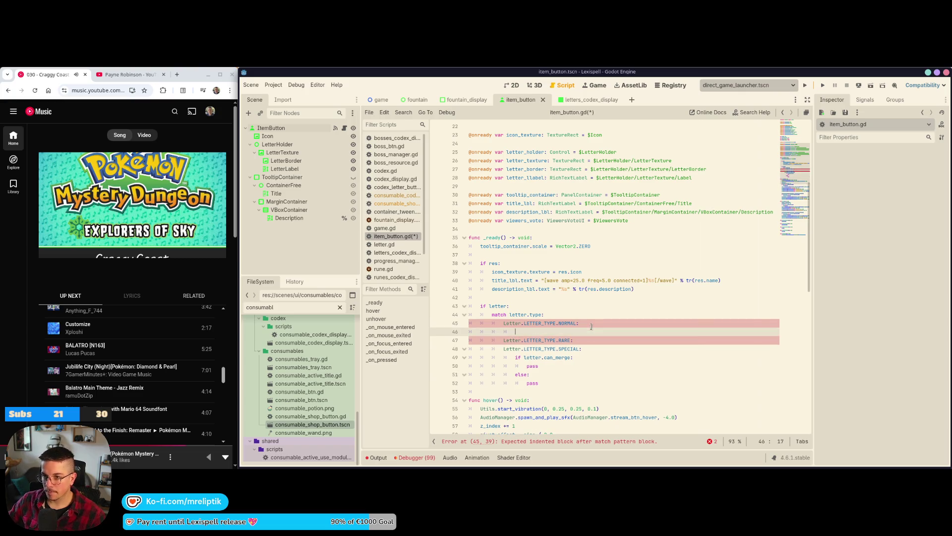
text(letter)
key(Escape)
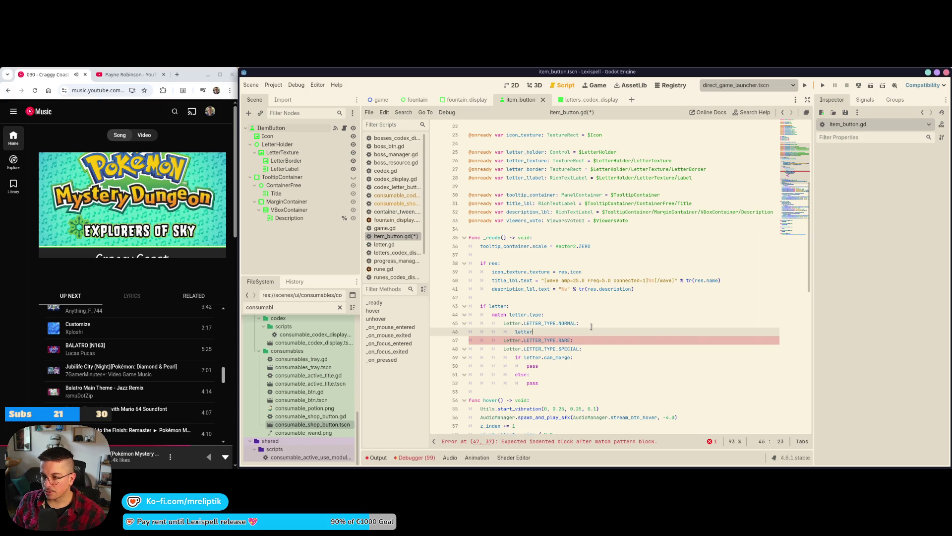
text(_texture)
key(Escape)
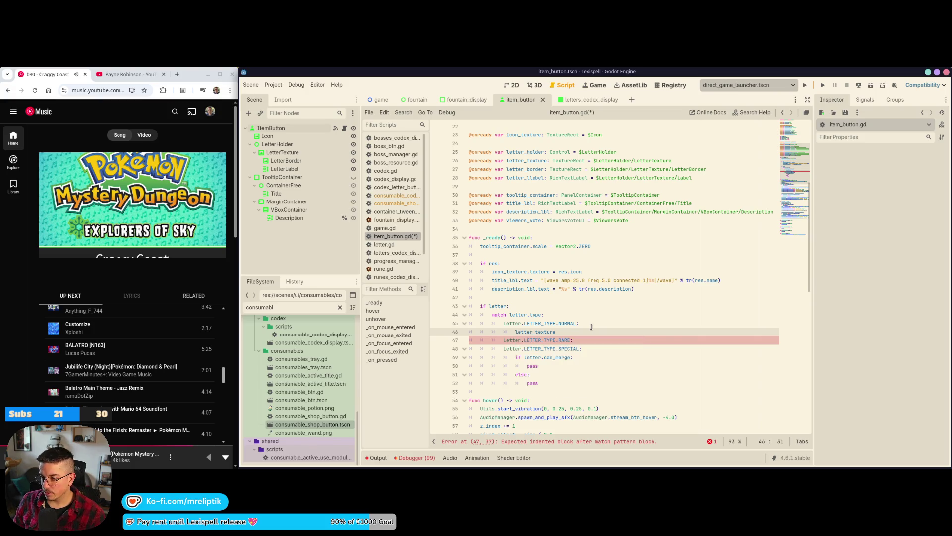
text(.texture)
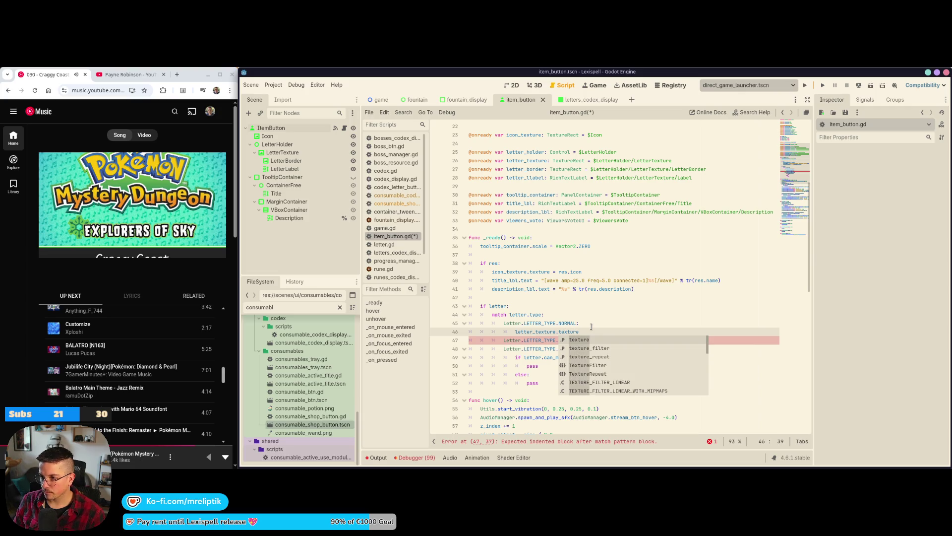
text( = letter)
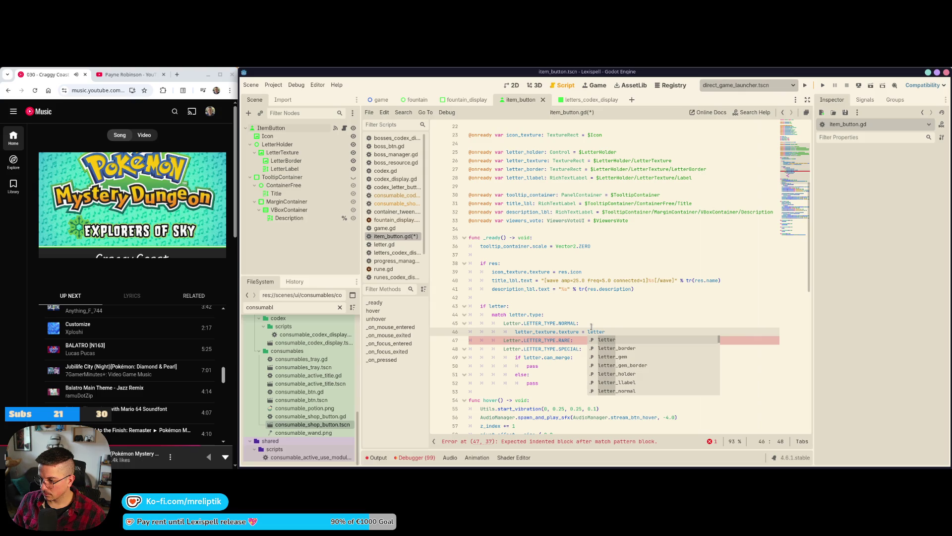
click(637, 300)
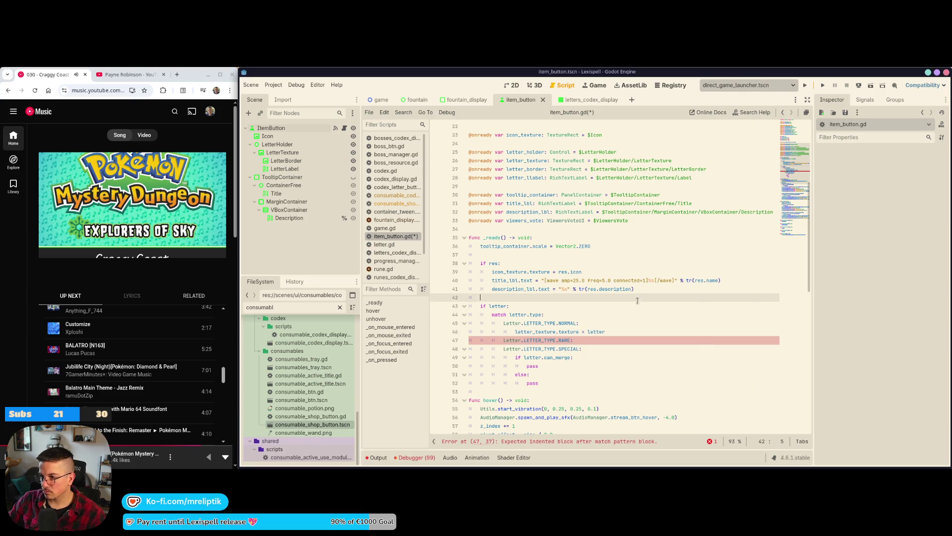
Complete the NORMAL case line as letter_texture.texture = letter_normal.
click(531, 179)
key(ctrl+s)
scroll(536, 308, up, 2)
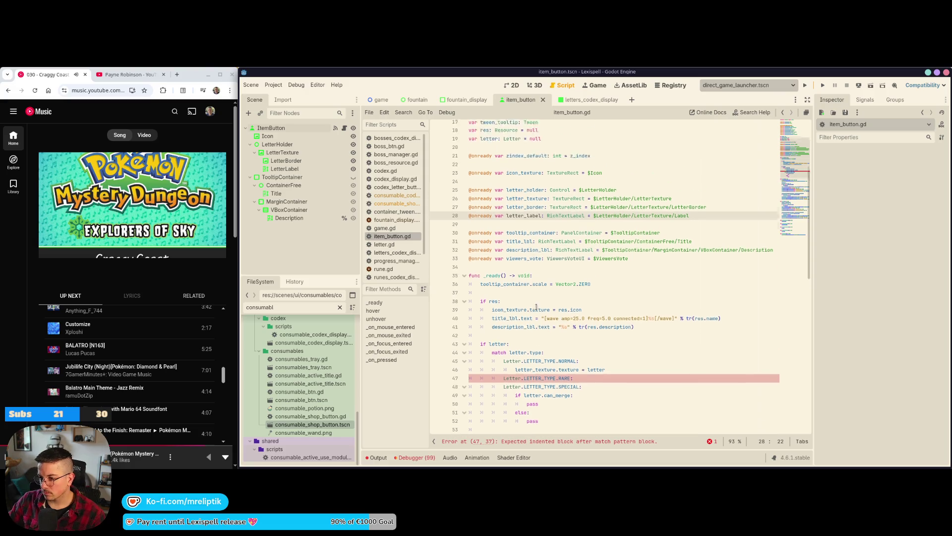
scroll(536, 308, up, 5)
scroll(538, 319, down, 6)
click(623, 357)
text(normal)
Duplicate that line into a letter_border texture assignment and save.
key(ctrl+shift+d)
key(ctrl+shift+Right)
text(lett_erb)
key(BackSpace)
key(BackSpace)
key(BackSpace)
text(er_b)
key(Return)
key(End)
text(ter_b)
key(Return)
key(ctrl+s)
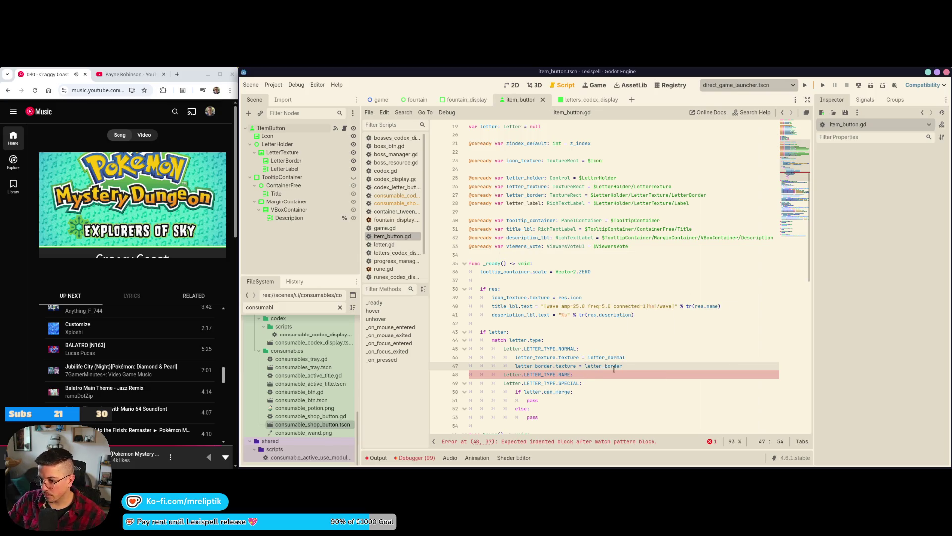
Paste the texture and border assignments under RARE and into both SPECIAL branches, fixing indentation.
click(593, 375)
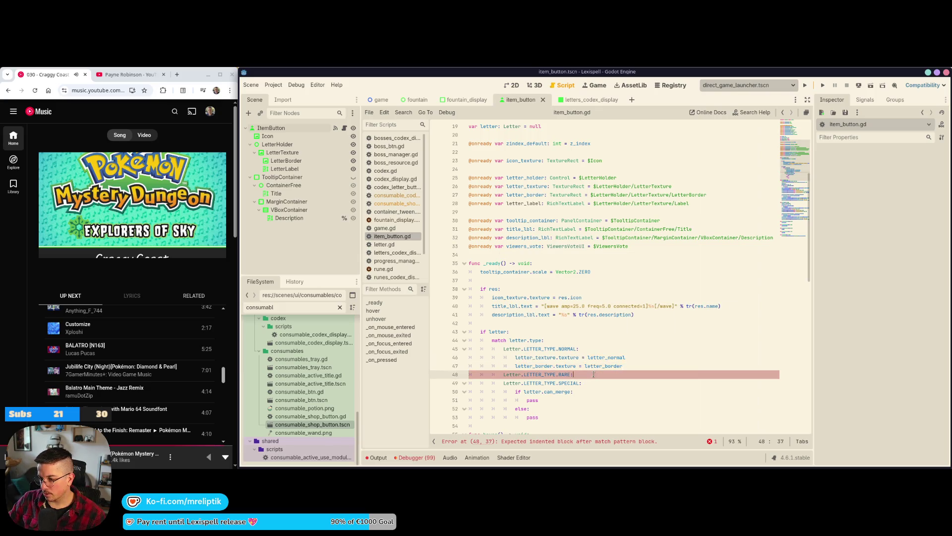
key(Return)
key(ctrl+v)
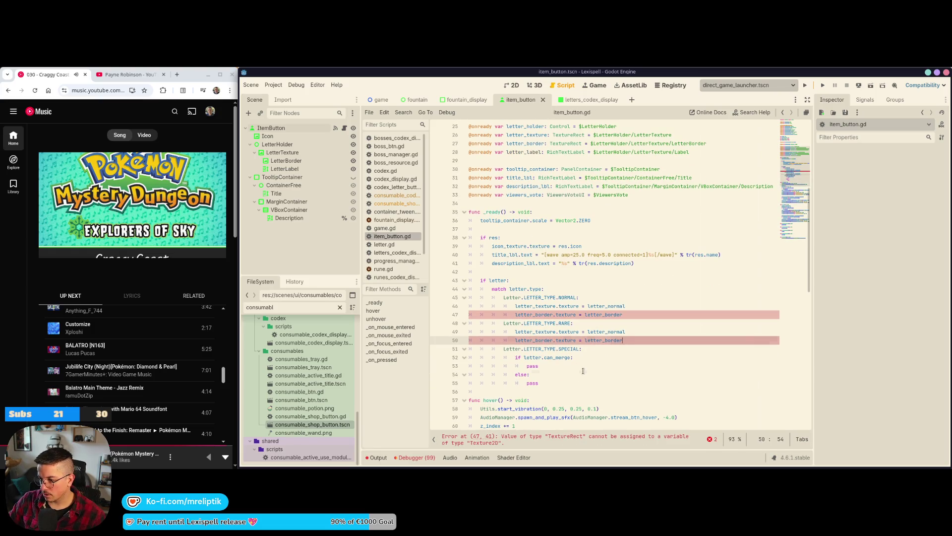
double_click(532, 366)
text(letter_texture.texture = letter_normal 					letter_border.texture = letter_border)
double_click(532, 391)
text(letter_texture.texture = letter_normal 				letter_border.texture = letter_border)
click(516, 374)
key(Tab)
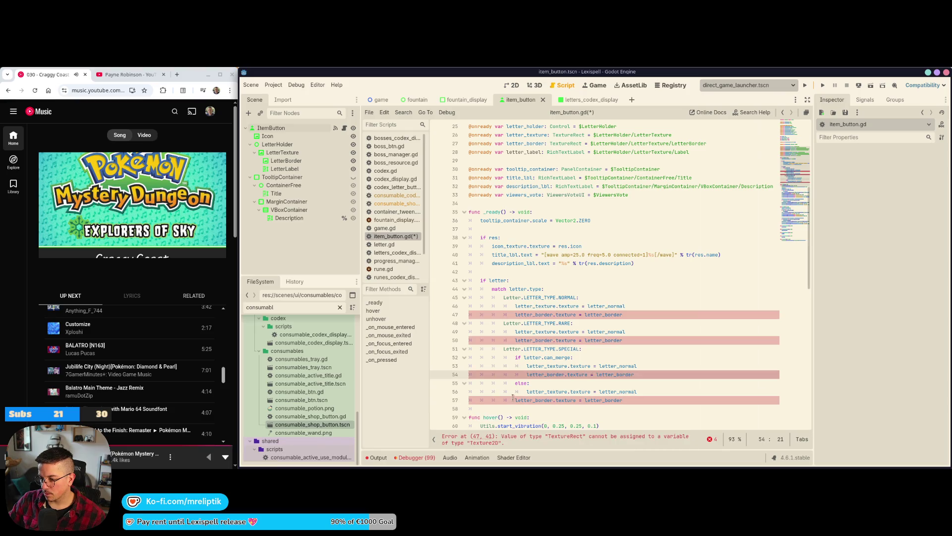
click(513, 398)
key(Tab)
Make the can_merge branch use letter_special and letter_special_border.
double_click(617, 365)
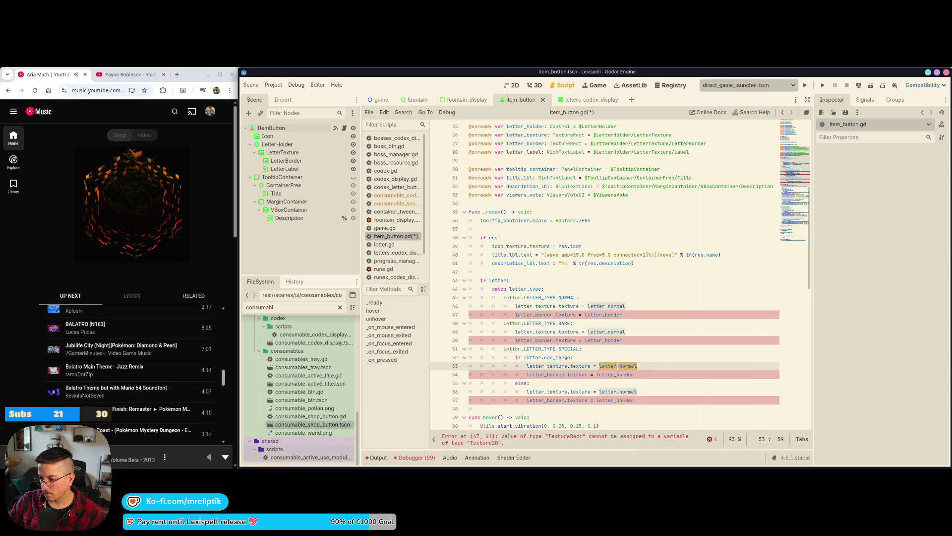
text(letter_spe)
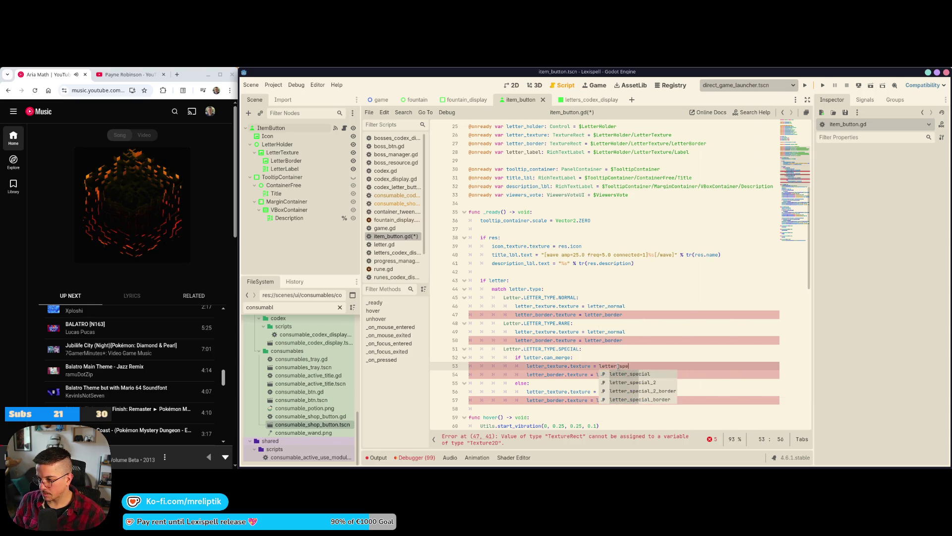
key(Return)
double_click(617, 365)
key(Down)
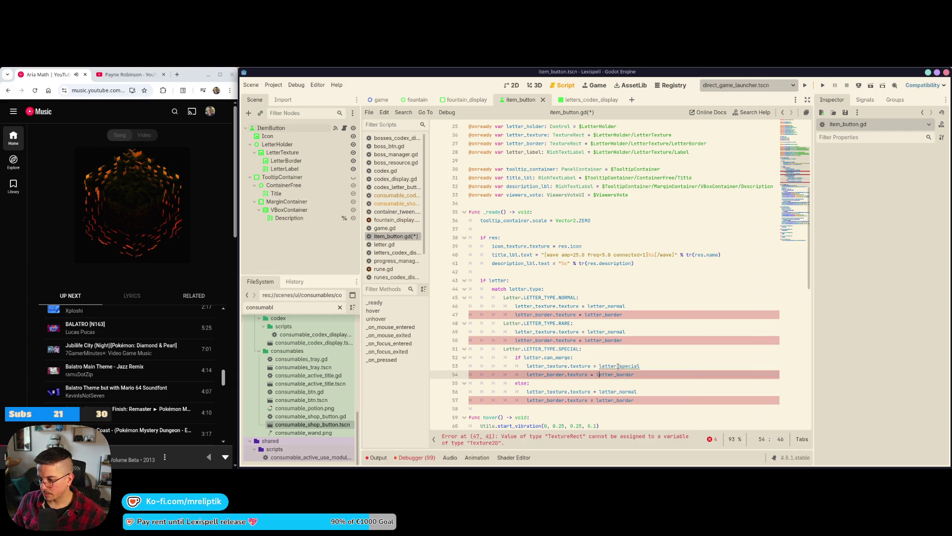
key(shift+End)
text(letter_special)
text(_bor)
key(Return)
Make the else branch use letter_special_2 and letter_special_2_border, then save.
key(Down)
key(Down)
key(ctrl+shift+Left)
text(letter_special)
text(_2)
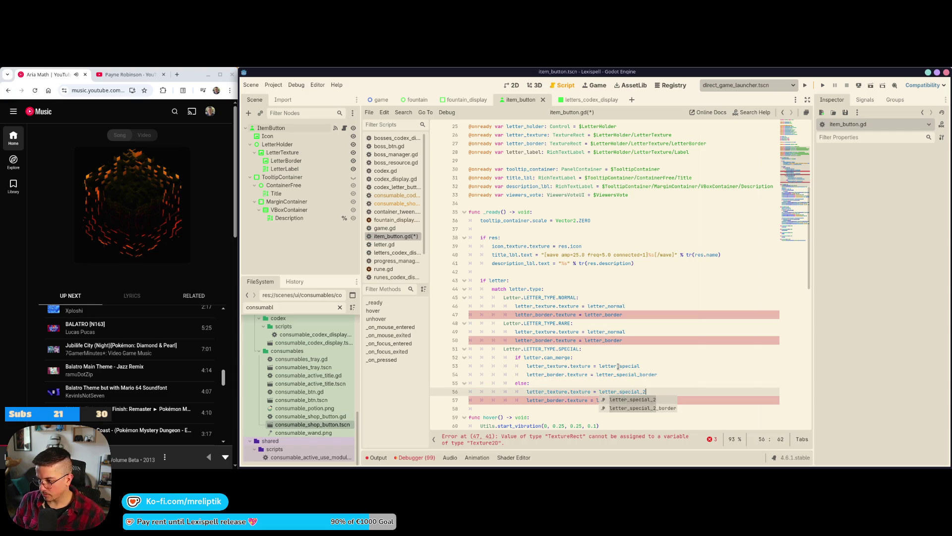
key(Escape)
key(Down)
key(ctrl+shift+Left)
text(letter_special)
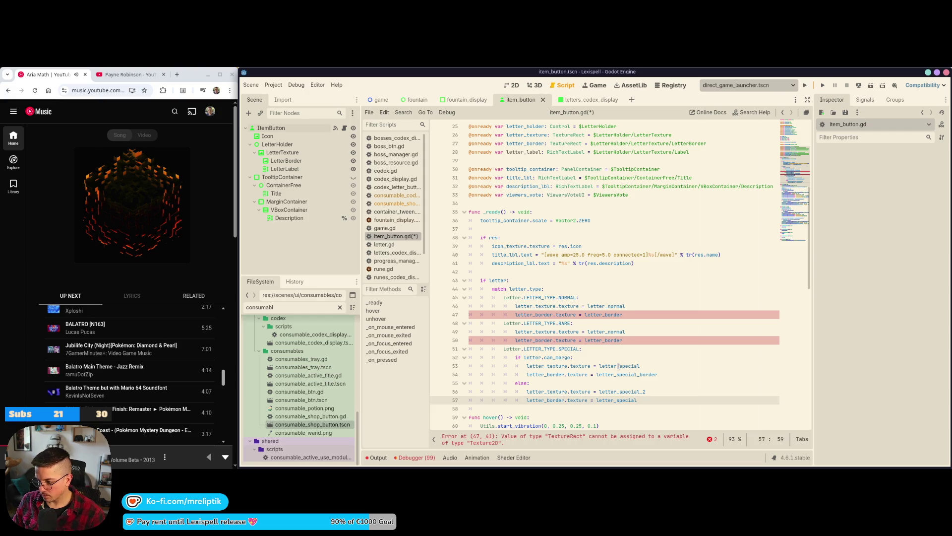
text(_2)
key(Down)
key(Return)
key(ctrl+s)
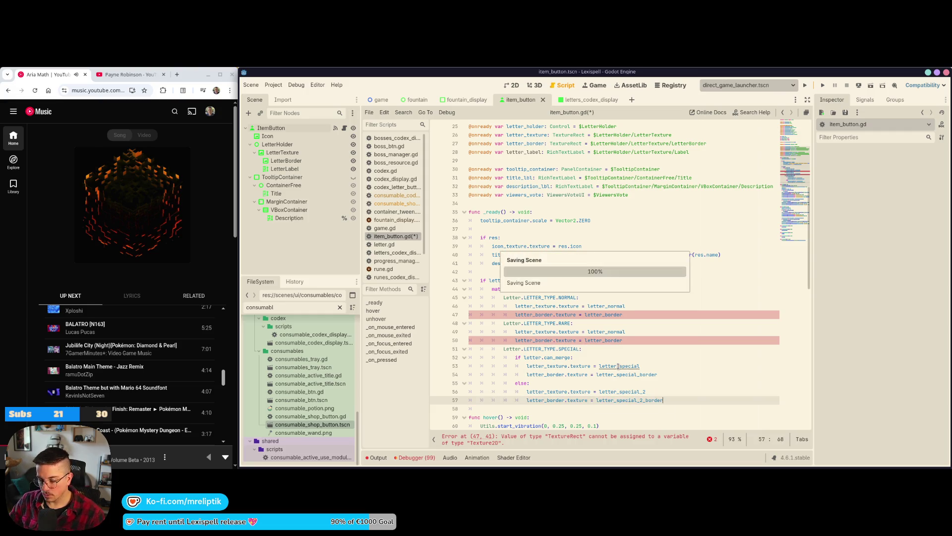
key(XF86AudioLowerVolume)
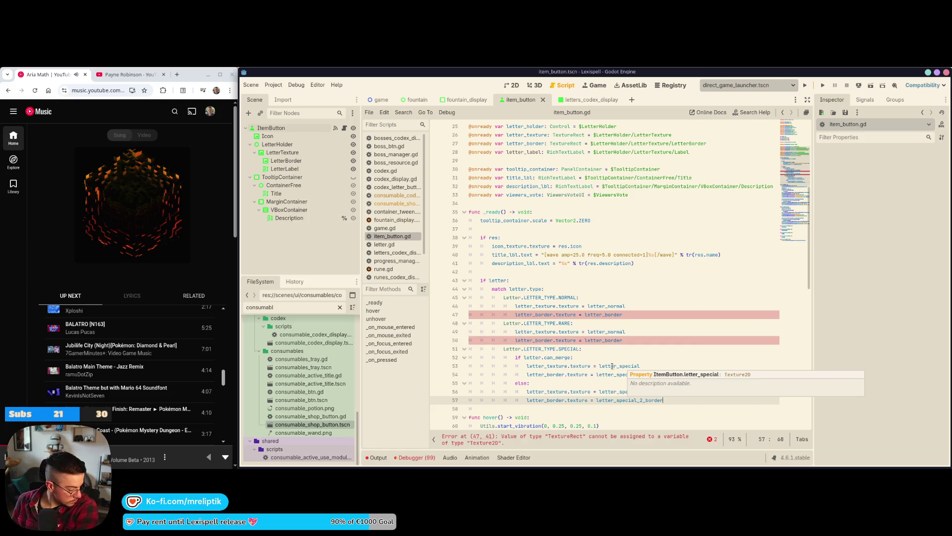
Replace the wrong letter_border reference on line 47 with letter_normal_border.
mouse_move(597, 465)
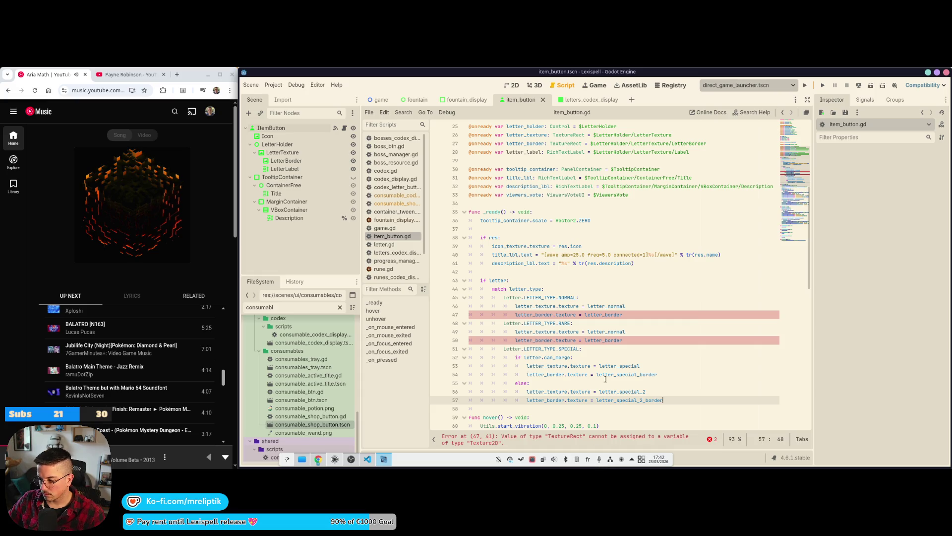
click(639, 331)
click(644, 314)
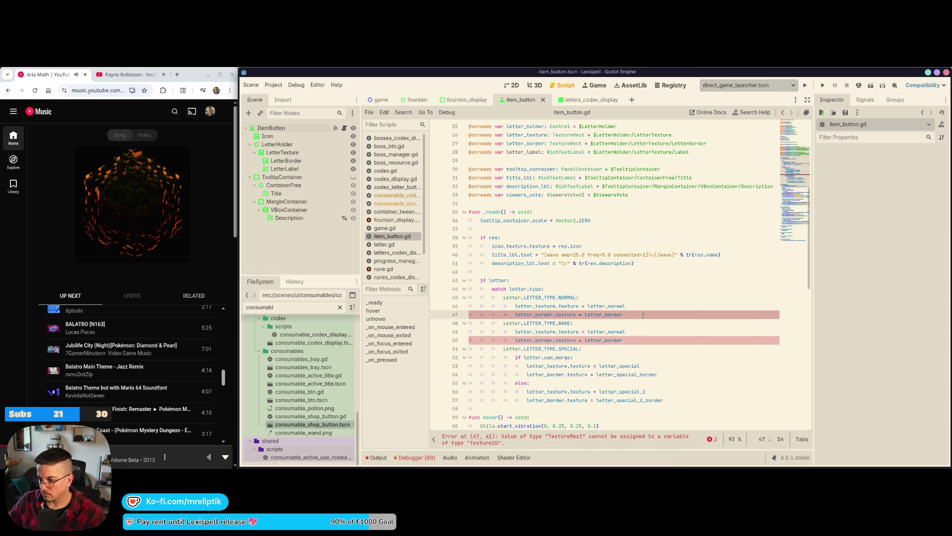
double_click(535, 315)
ctrl+click(541, 315)
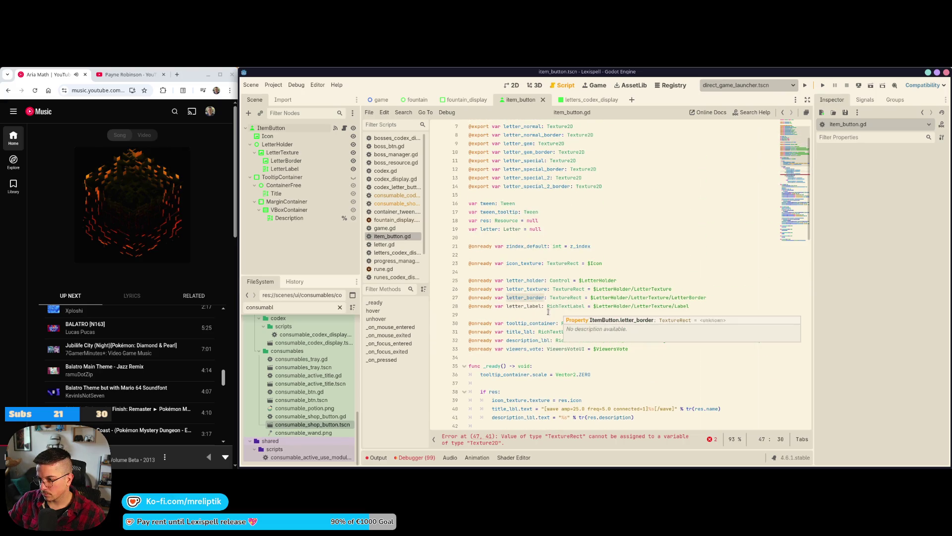
scroll(537, 298, up, 2)
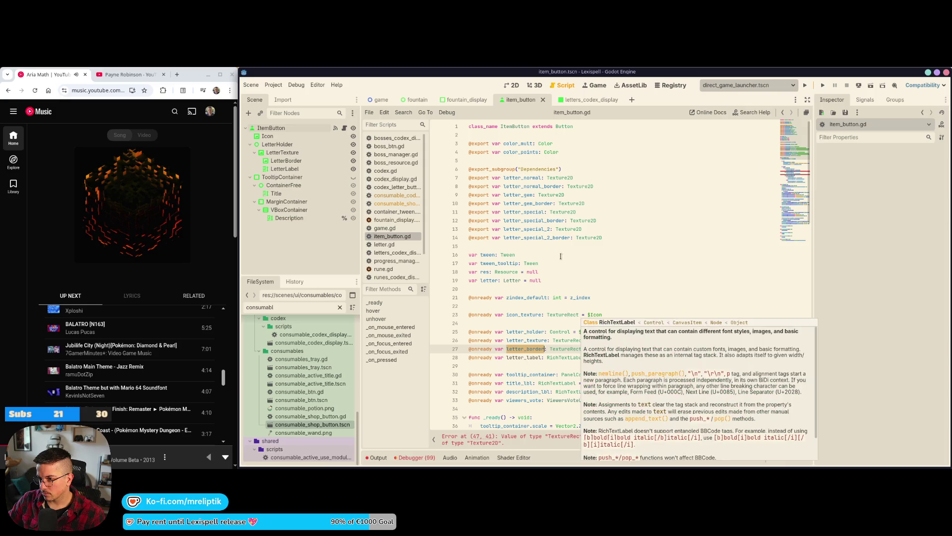
double_click(534, 186)
key(ctrl+c)
scroll(615, 326, down, 5)
double_click(603, 391)
key(ctrl+v)
Set the RARE lines to letter_gem and letter_gem_border and save the script.
scroll(603, 391, down, 3)
double_click(607, 335)
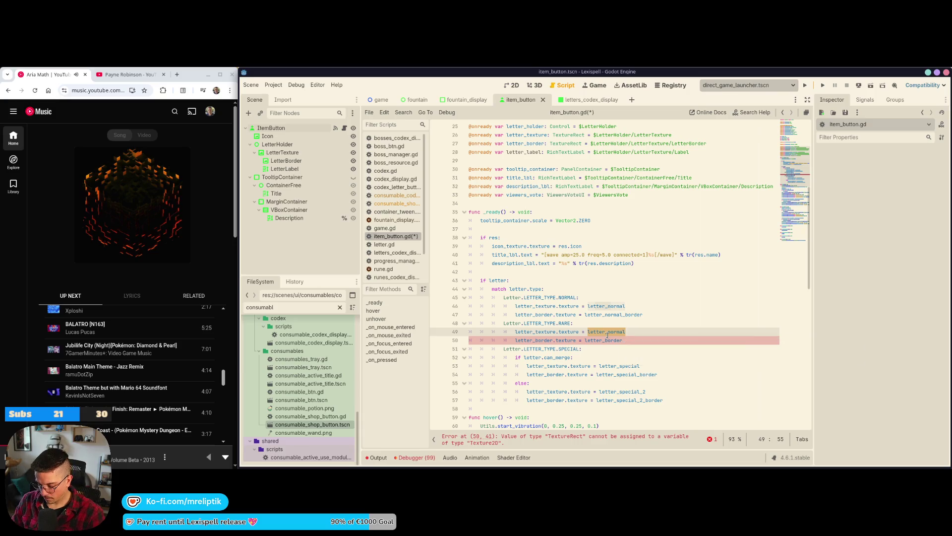
text(letter_)
key(Down)
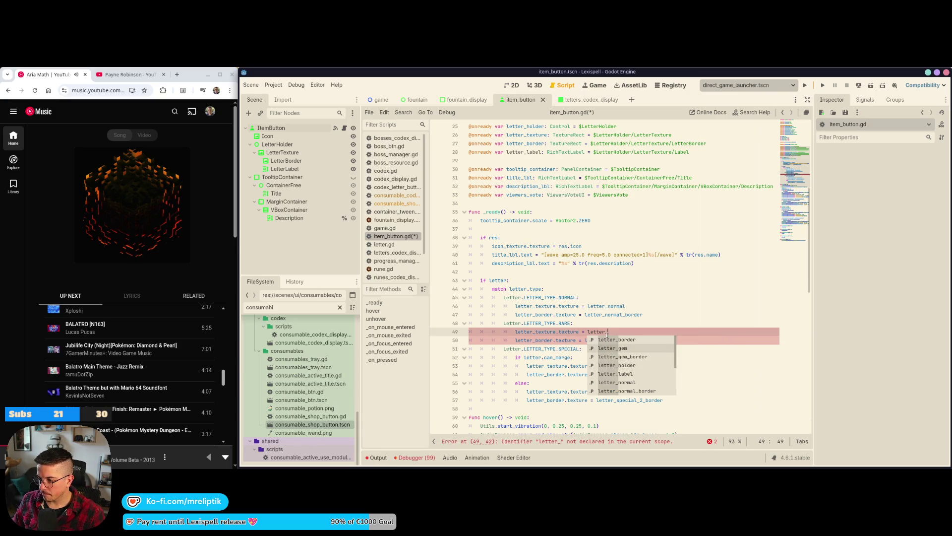
key(Return)
key(Down)
text(letter_)
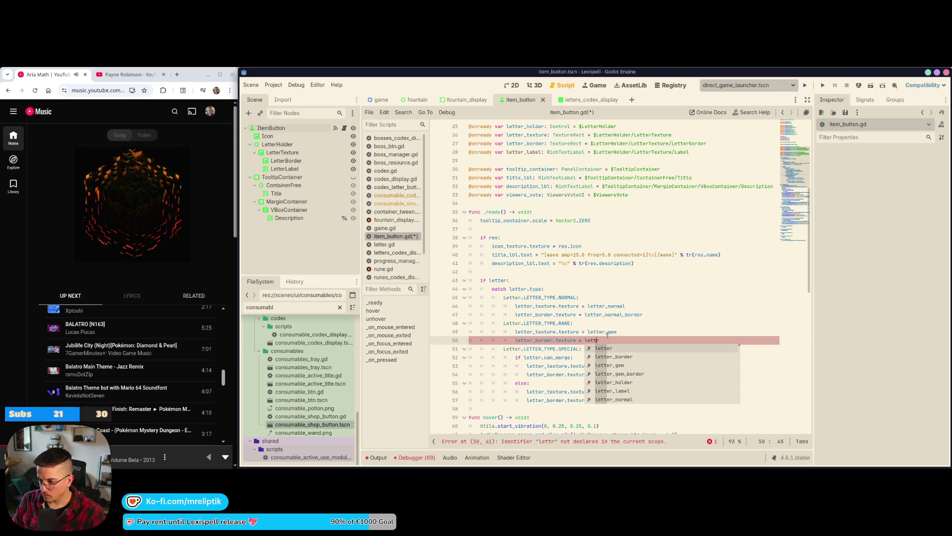
key(Down)
key(Down)
key(Return)
key(ctrl+s)
scroll(607, 336, down, 3)
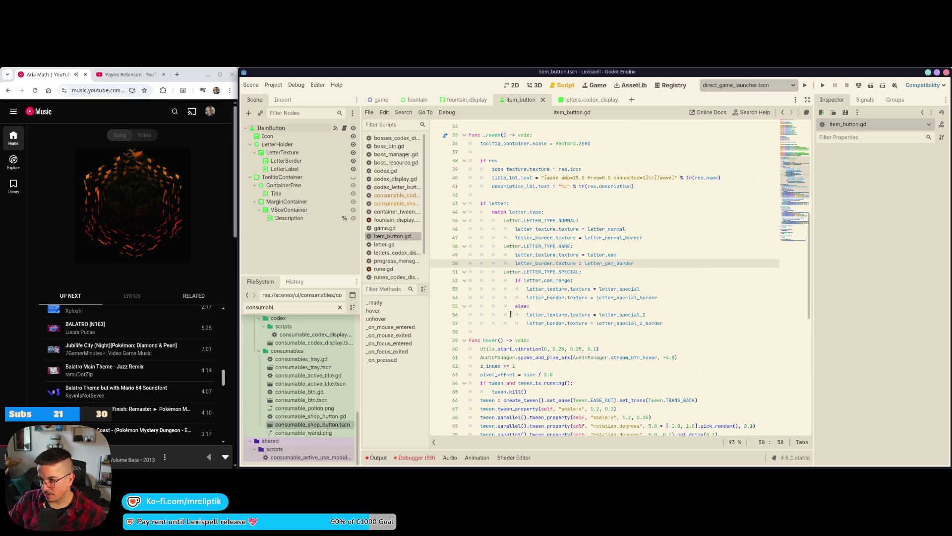
Under 'if letter:', add 'letter_label.text = letter.letter' and save the script.
click(535, 201)
key(Return)
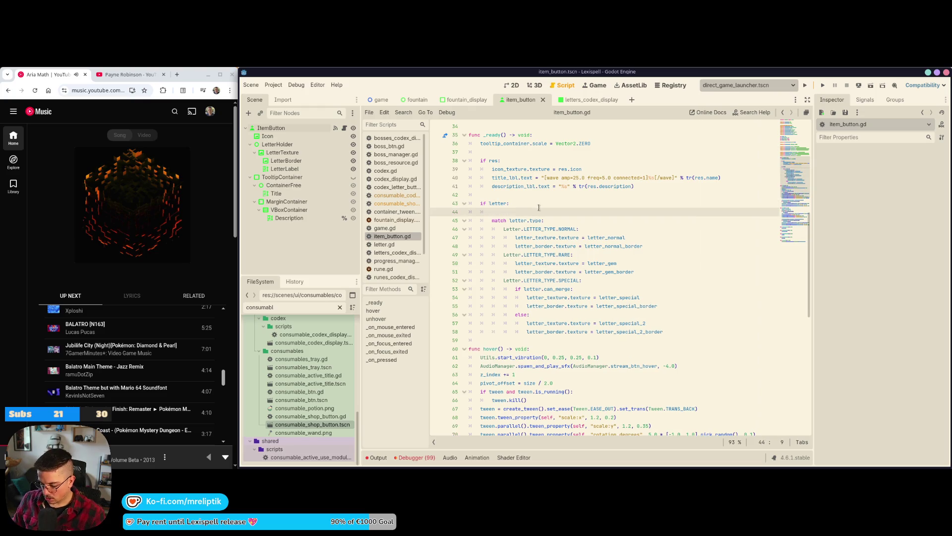
text(letter)
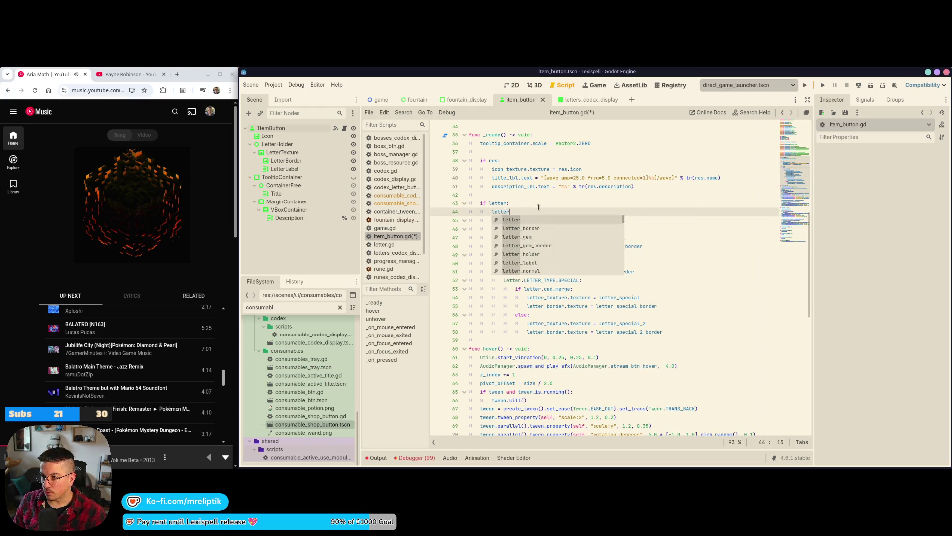
text(_label.)
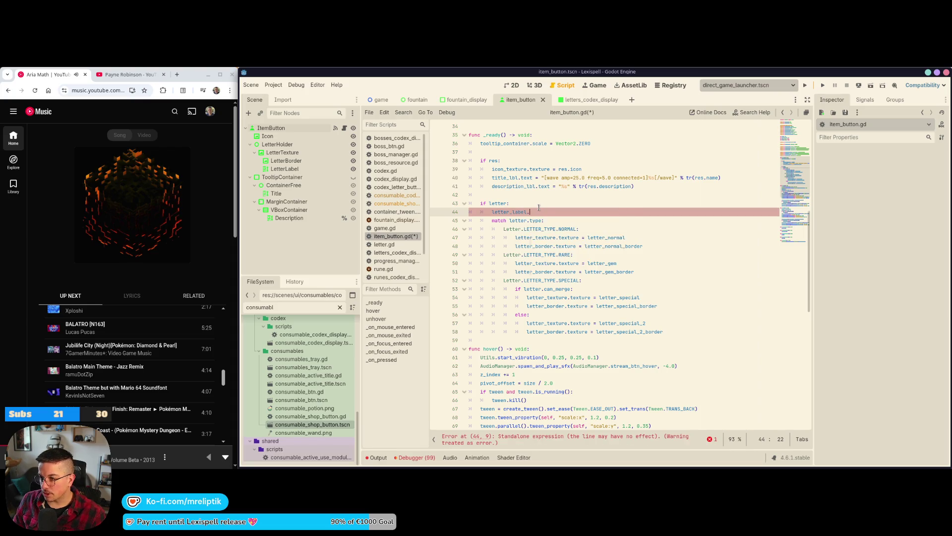
text(text = ")
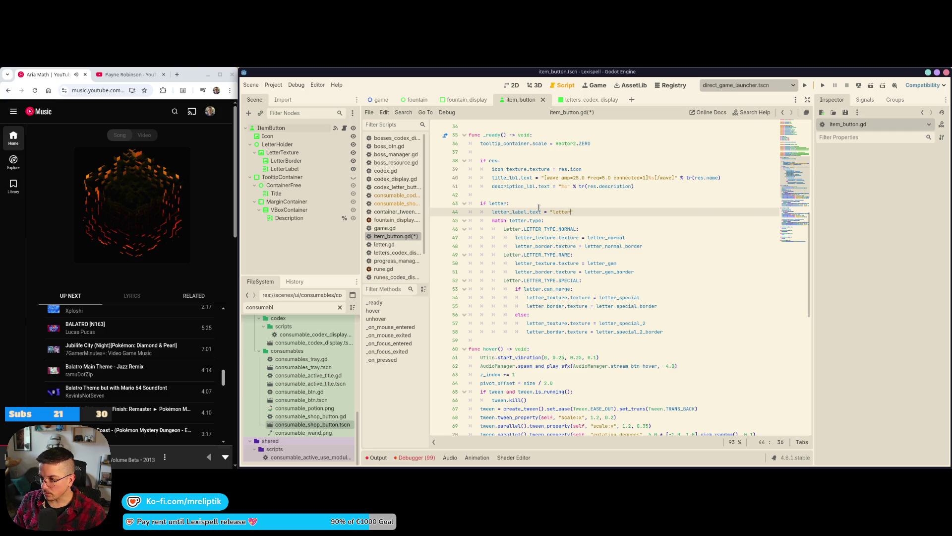
text(letter.letter)
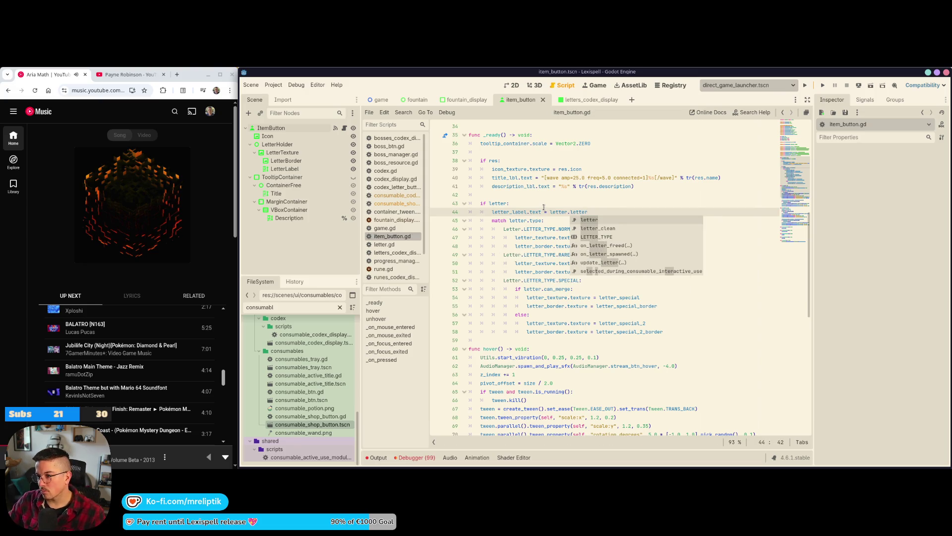
click(540, 206)
key(ctrl+s)
Try .to_upper() on the letter label text, check the 2D view, then remove it.
click(550, 212)
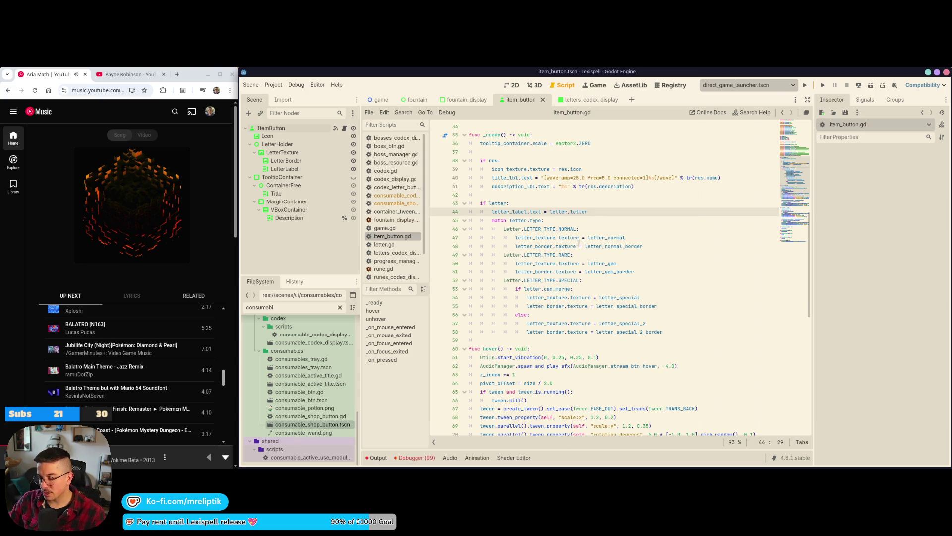
text(.to)
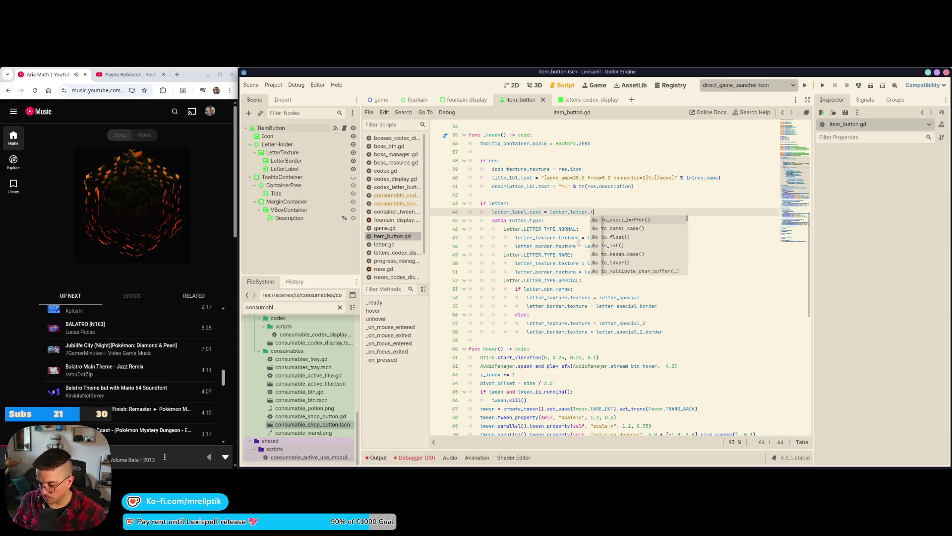
text(_up)
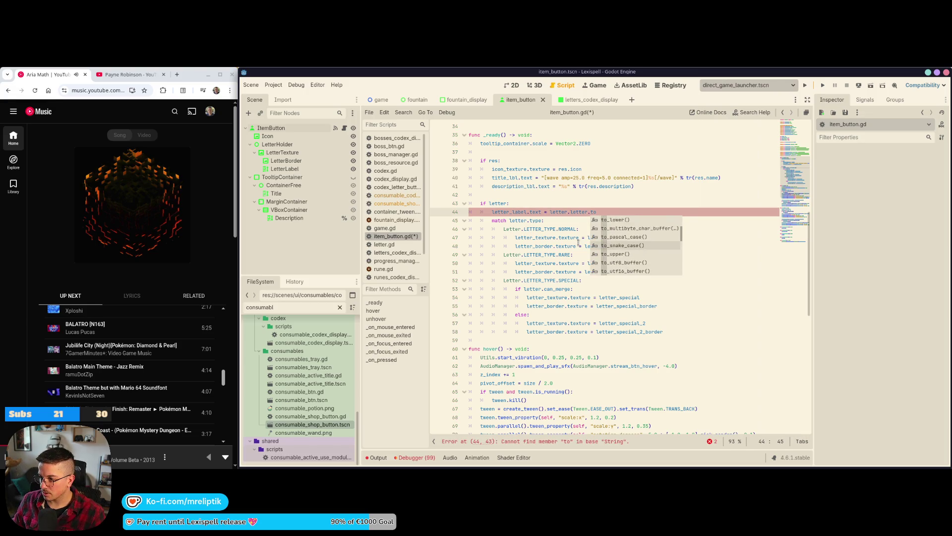
key(Return)
key(ctrl+s)
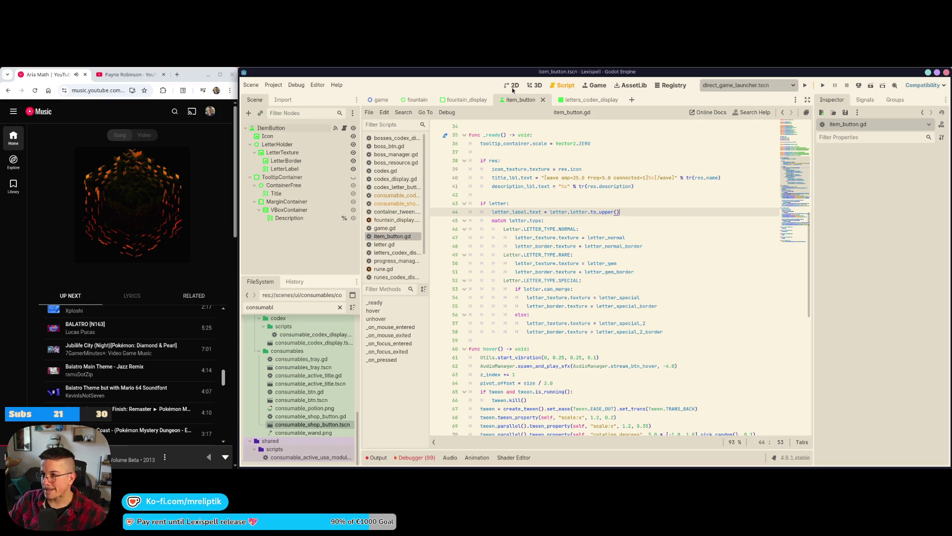
click(513, 88)
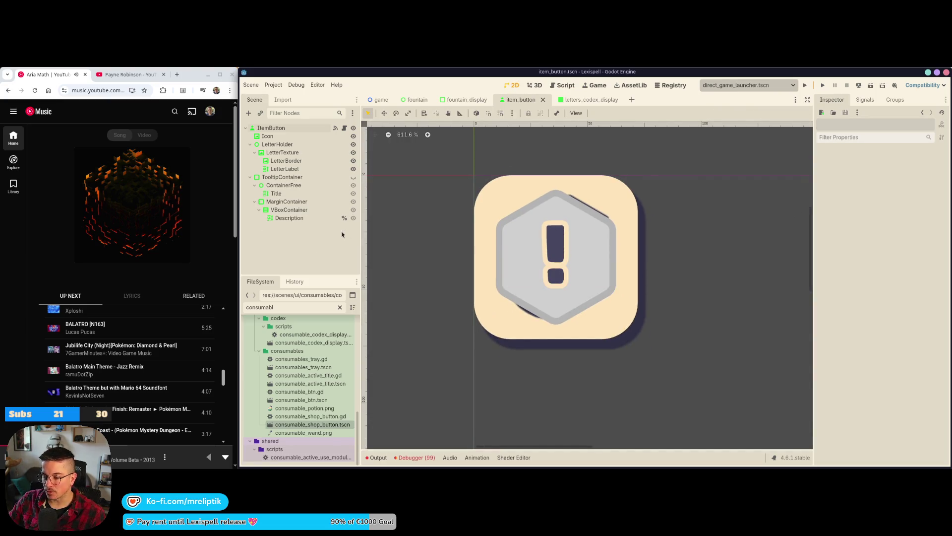
scroll(514, 254, down, 2)
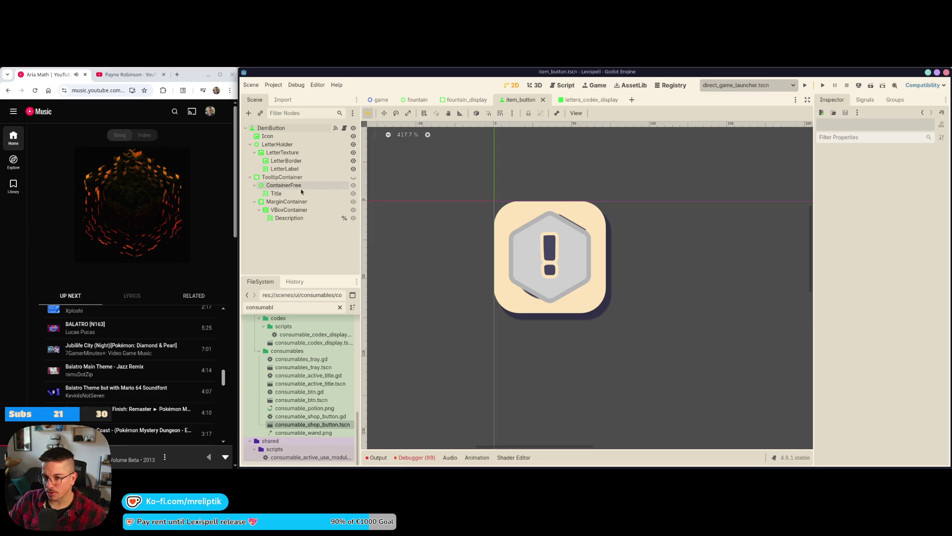
click(344, 128)
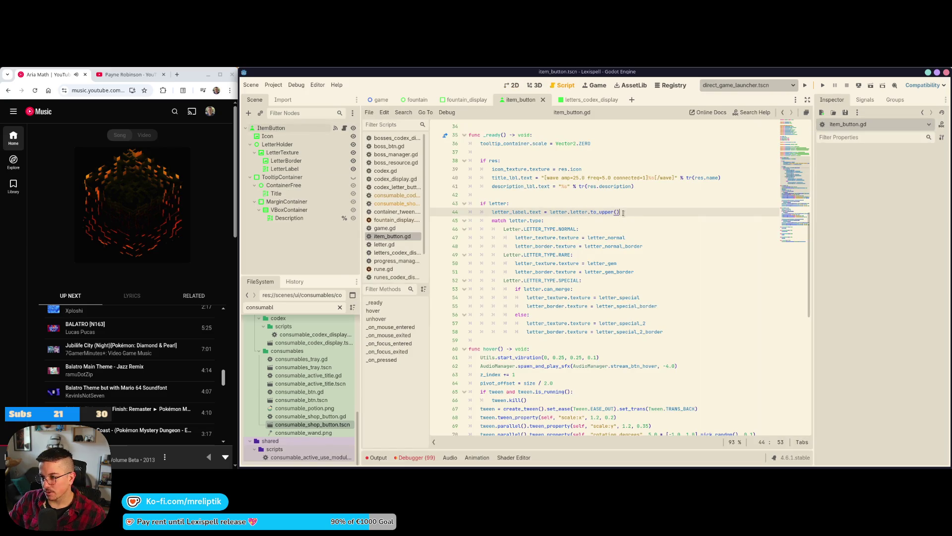
key(BackSpace)
key(BackSpace)
key(BackSpace)
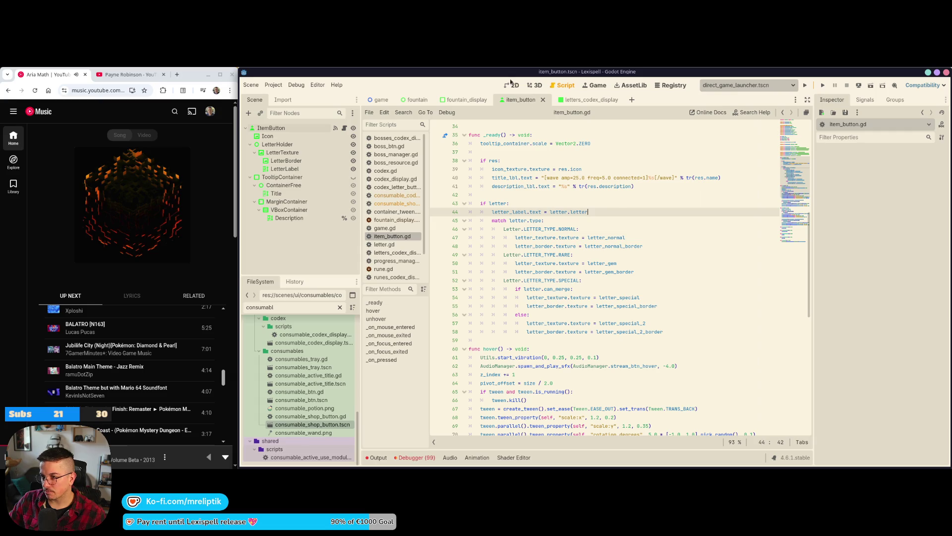
click(512, 84)
click(344, 128)
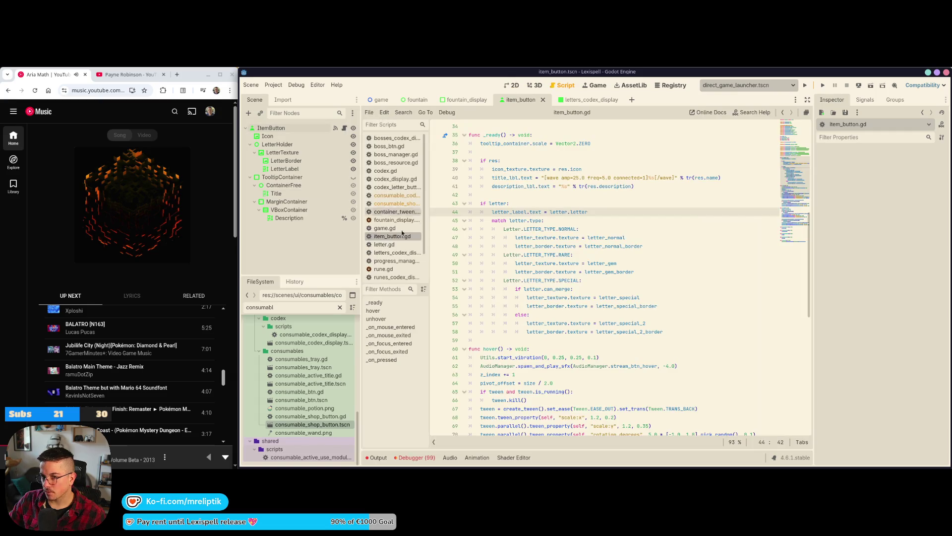
Start a letter_holder.show() line under 'if letter:'.
click(528, 202)
key(Return)
text(tter)
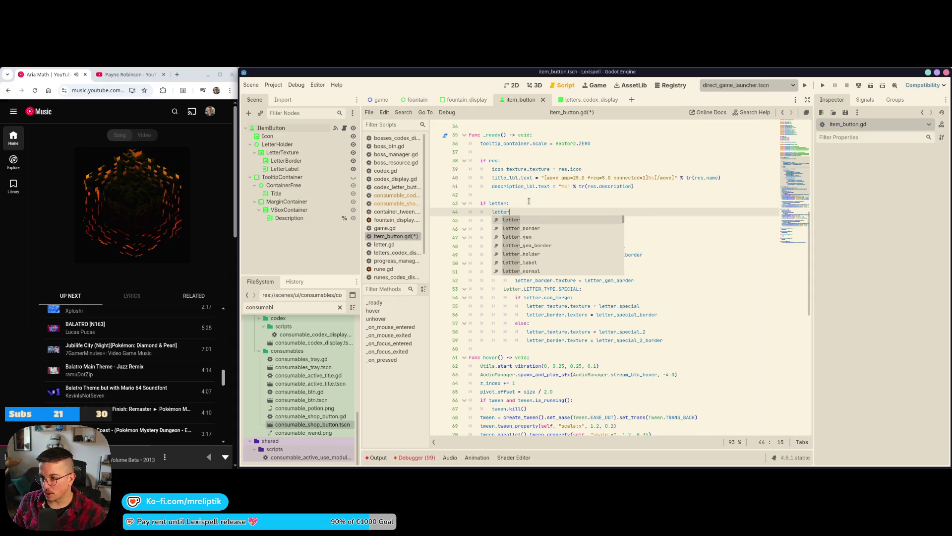
text(_holder.)
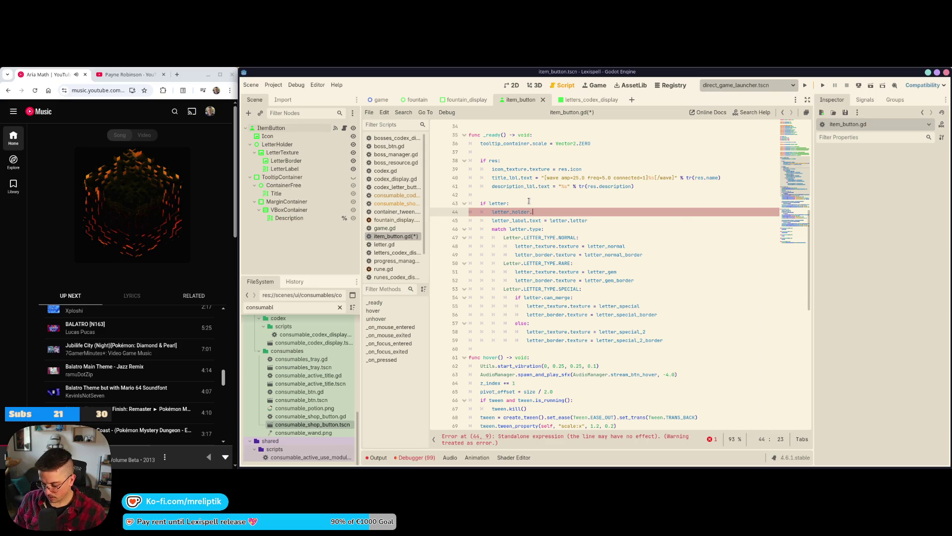
text(sho)
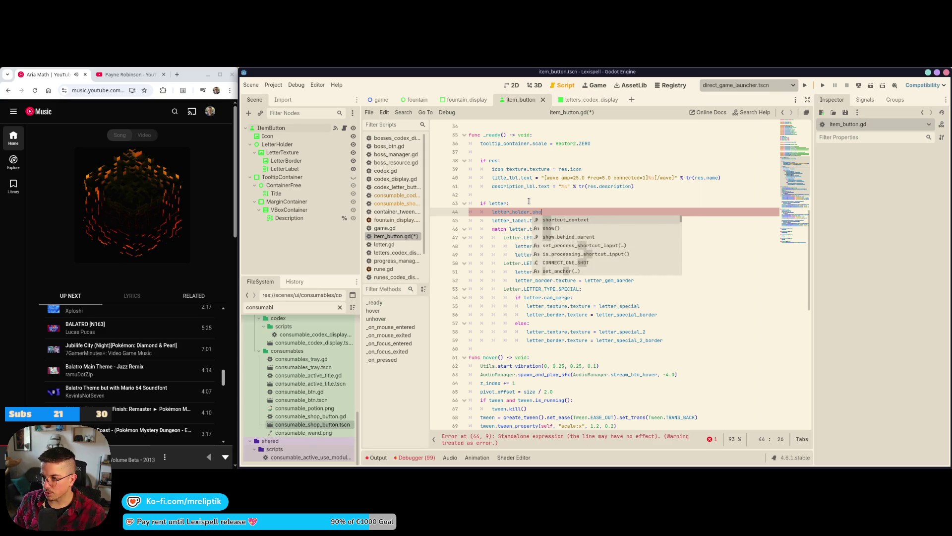
text(w)
Complete letter_holder.show() and move it above 'if res:' at the outer indentation.
key(Return)
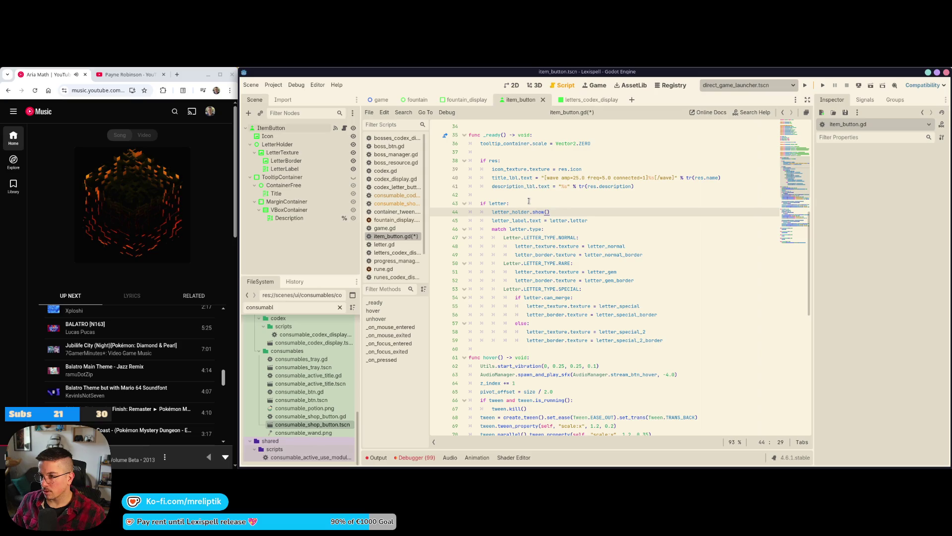
click(512, 158)
key(Return)
key(Return)
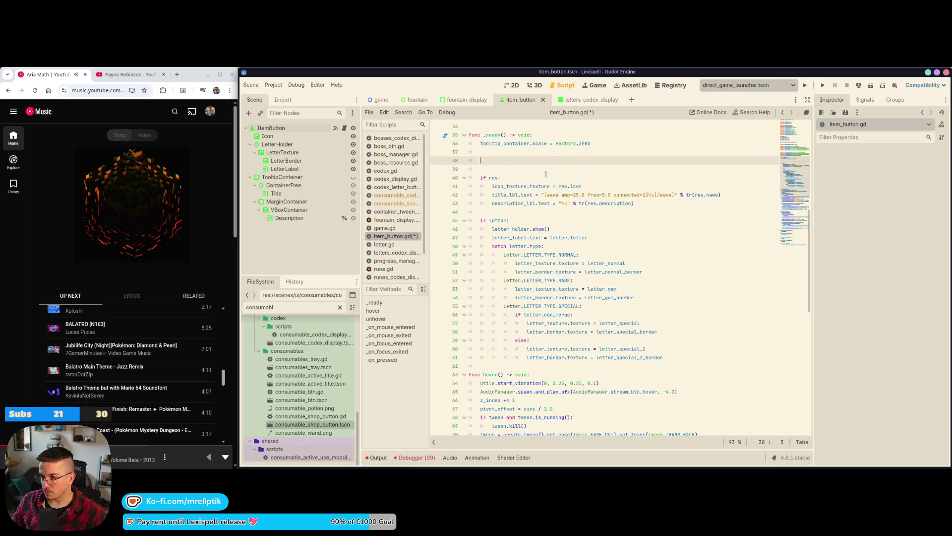
click(578, 229)
key(alt+Up)
key(alt+Up)
key(alt+Up)
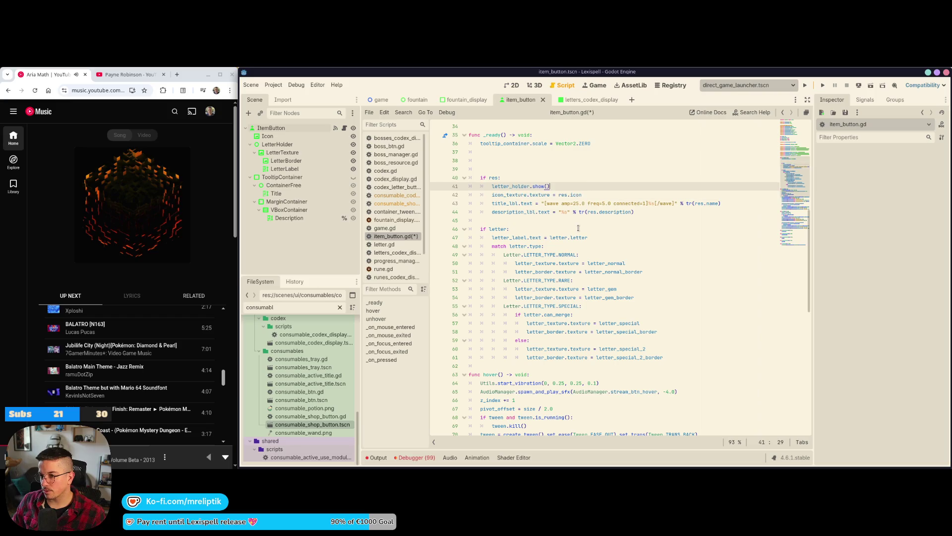
key(shift+Tab)
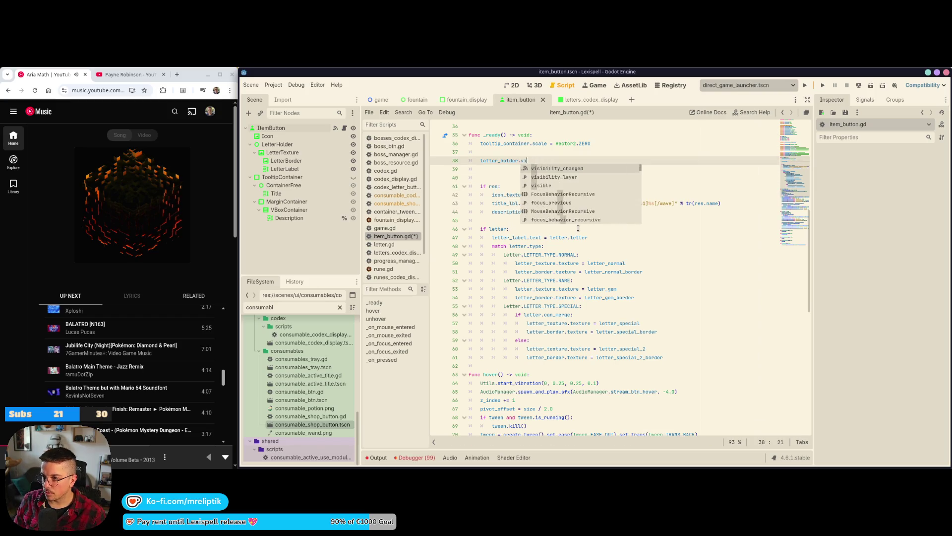
Rewrite it as 'letter_holder.visible = letter != null' and duplicate the line.
key(Return)
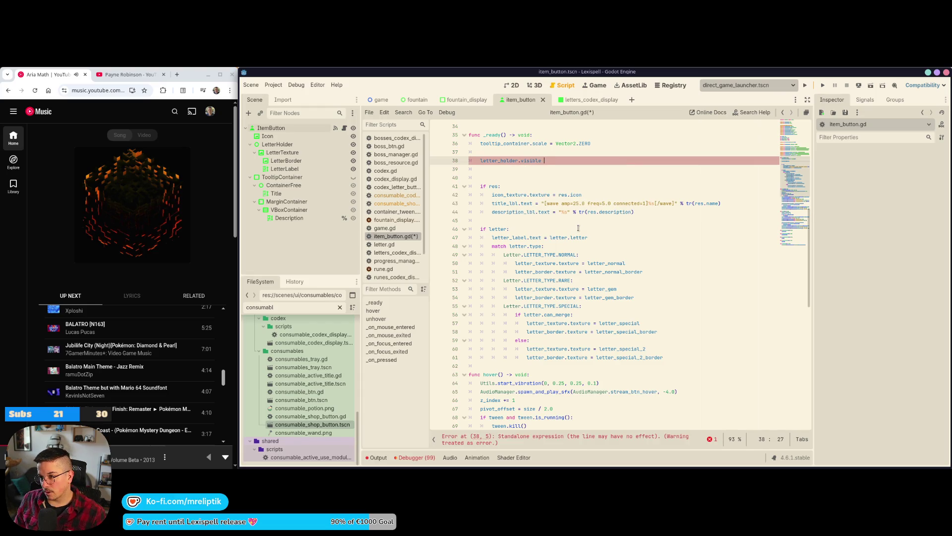
text(= letter )
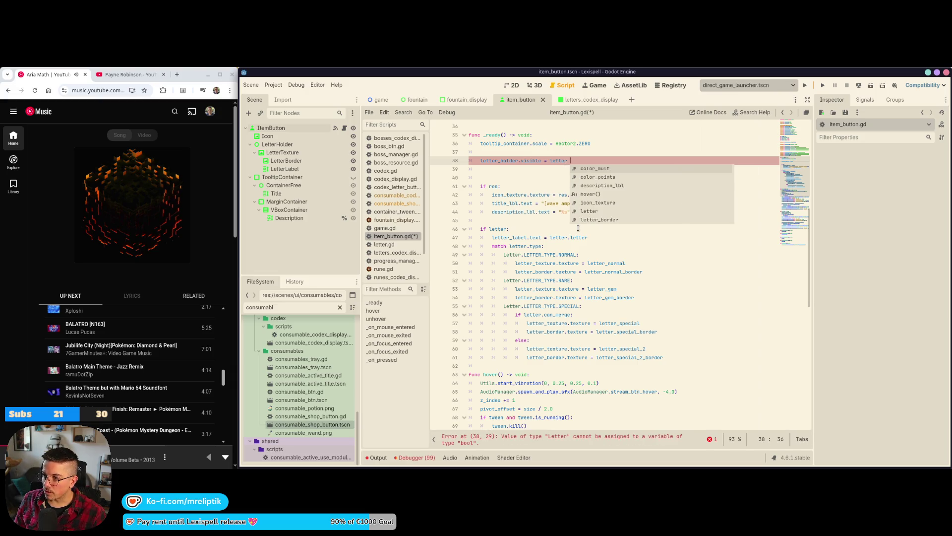
text(!= null)
key(ctrl+d)
key(ctrl+s)
key(Down)
key(BackSpace)
key(Home)
key(ctrl+shift+Right)
text(re)
key(ctrl+z)
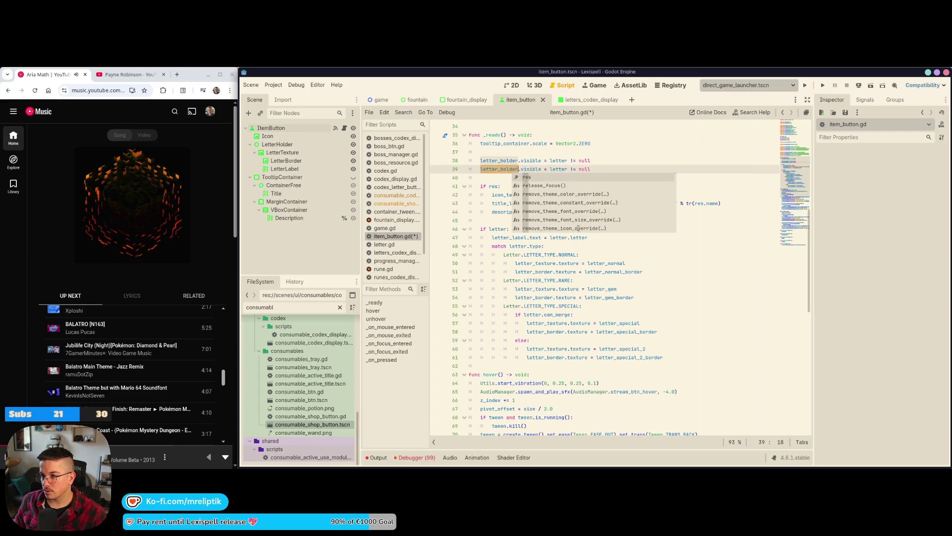
Edit the copy into 'icon_texture.visible = res != null' and save item_button.gd.
key(ctrl+Right)
key(ctrl+Right)
key(ctrl+Right)
key(ctrl+shift+Right)
text(res)
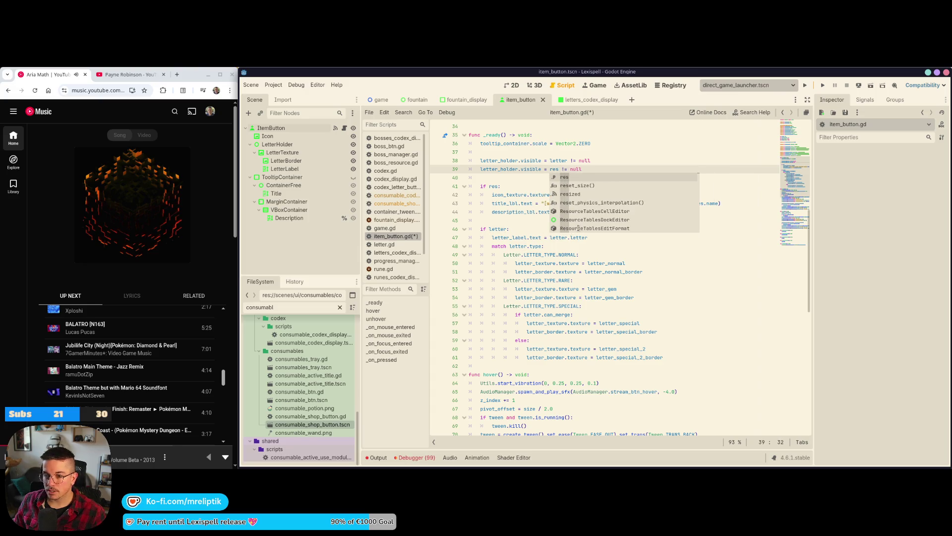
key(Home)
key(ctrl+shift+Right)
text(ico)
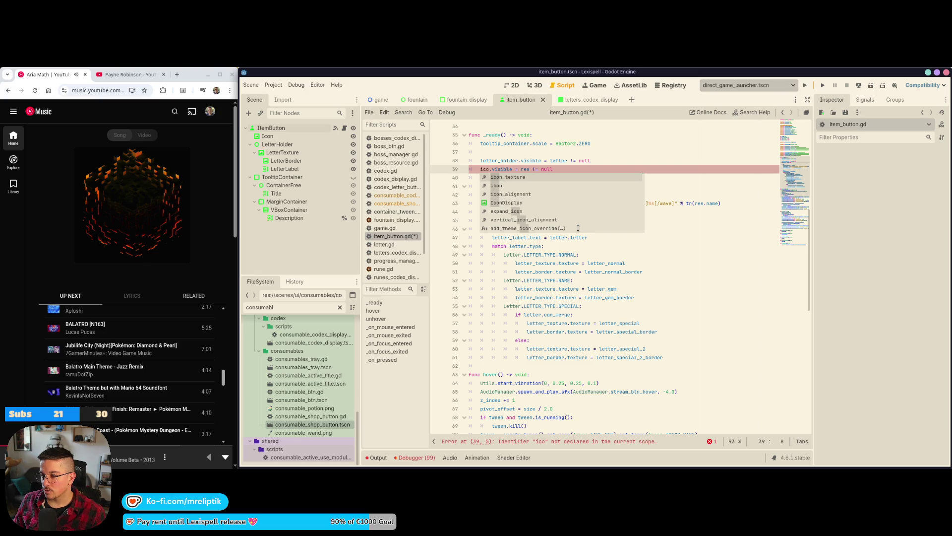
key(Return)
key(ctrl+s)
key(ctrl+d)
scroll(560, 232, up, 6)
scroll(560, 231, down, 5)
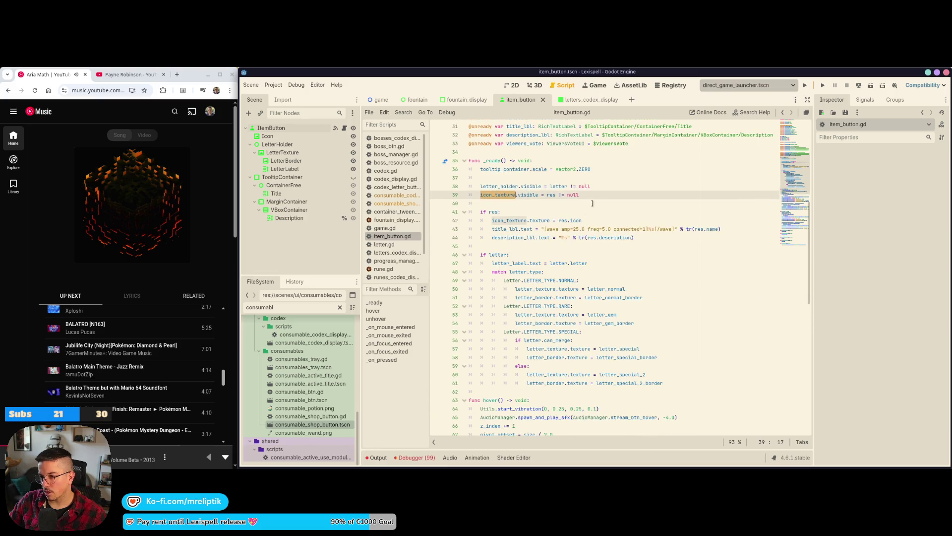
click(530, 194)
Review the new visibility lines and letter check block in item_button.gd.
mouse_move(530, 197)
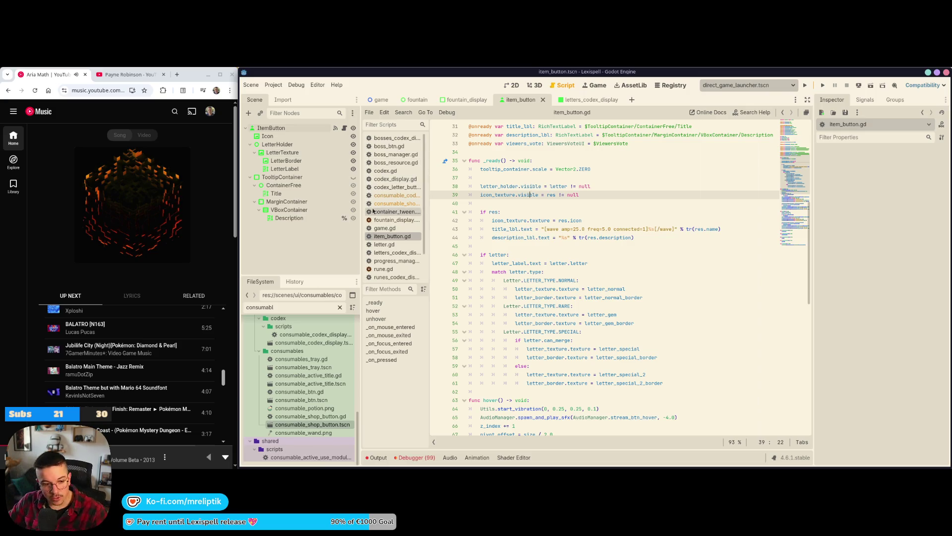
click(566, 220)
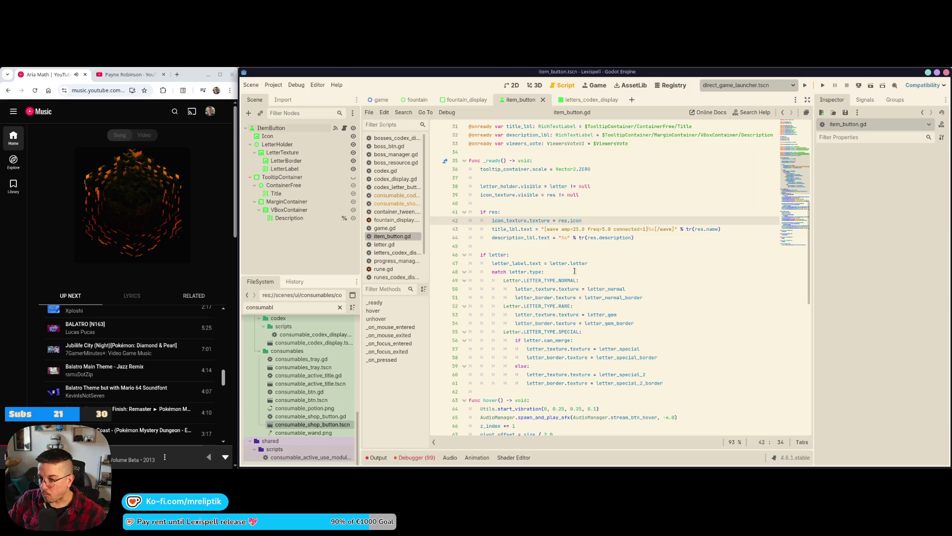
click(496, 263)
click(495, 255)
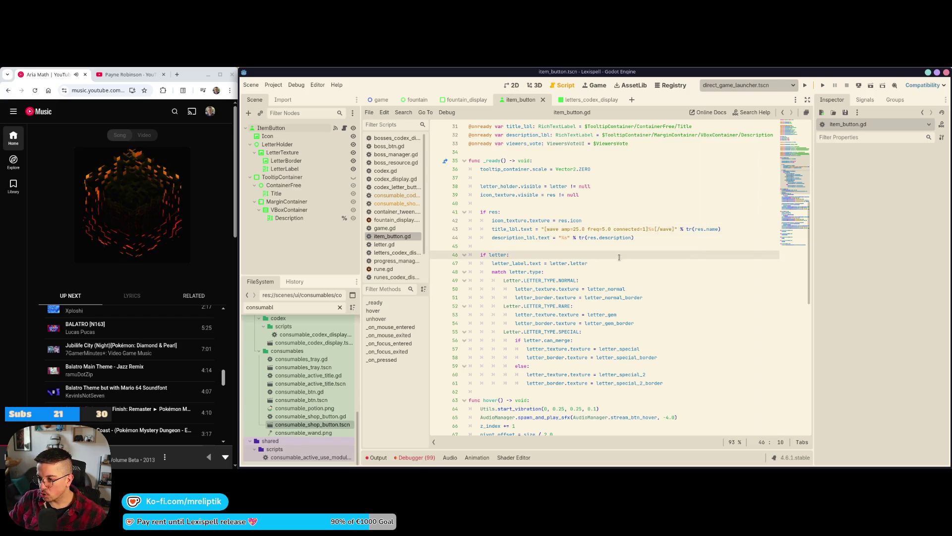
scroll(513, 255, down, 12)
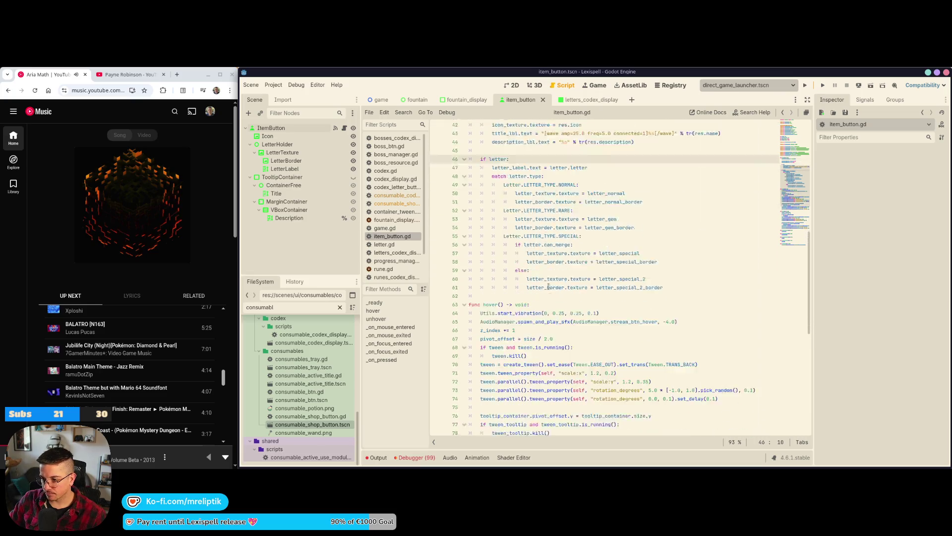
scroll(546, 267, up, 15)
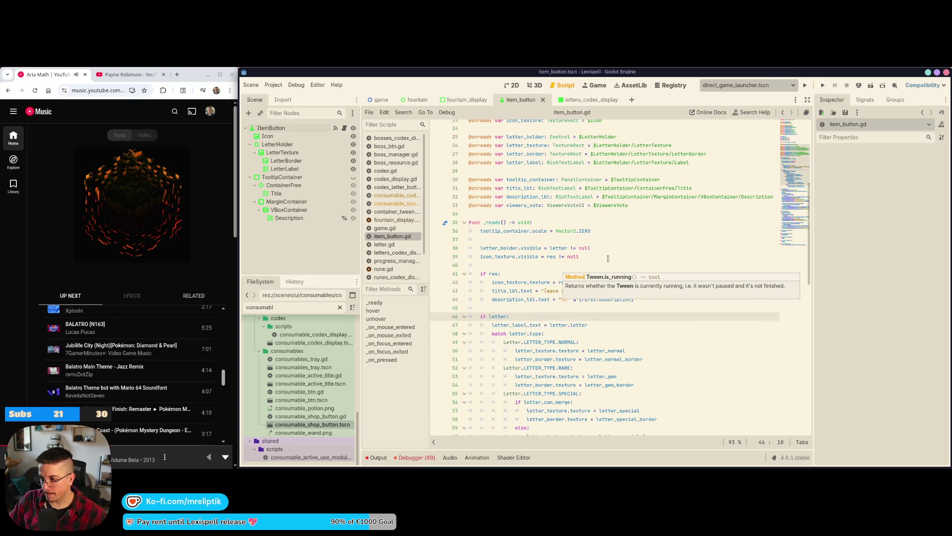
click(608, 256)
View the item button in 2D, then open fountain_display.gd from the FountainDisplay scene.
click(512, 85)
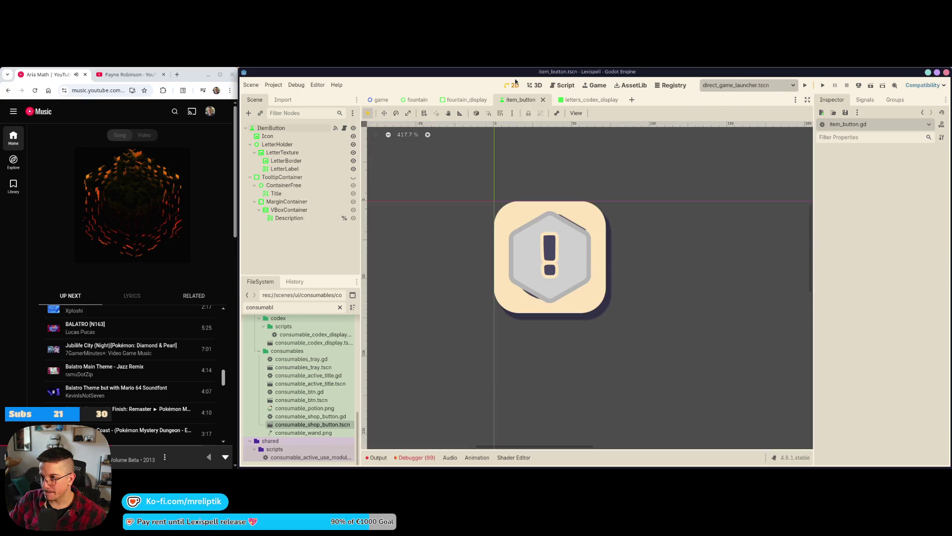
click(467, 99)
scroll(496, 238, down, 5)
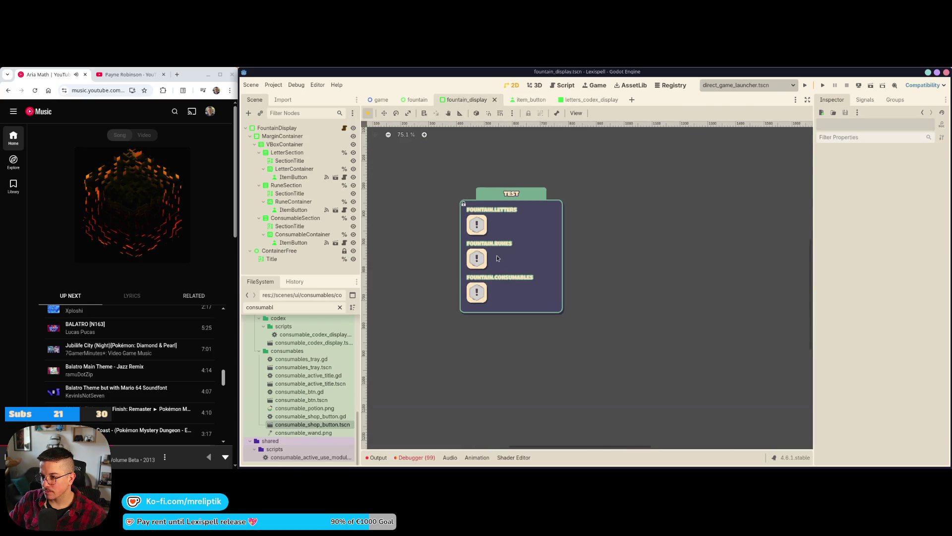
scroll(517, 250, up, 1)
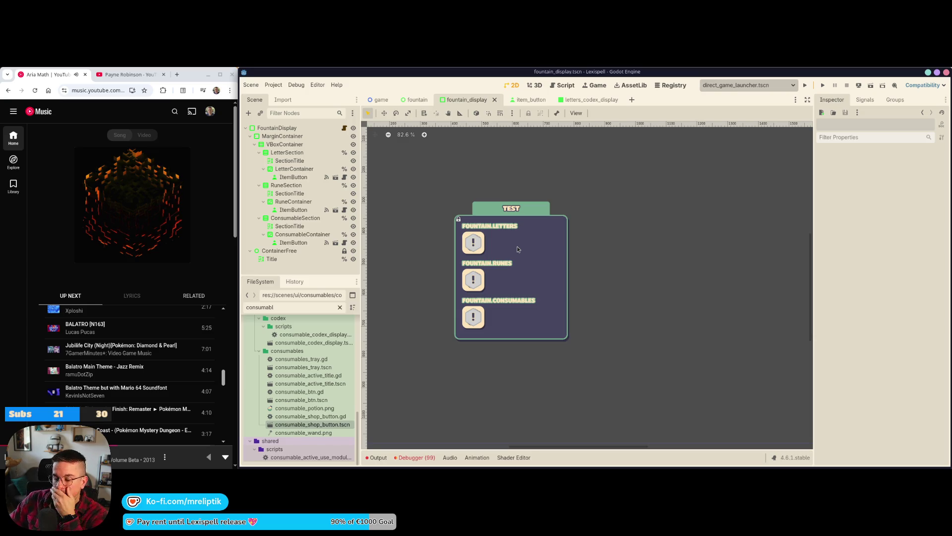
click(344, 128)
scroll(549, 275, down, 7)
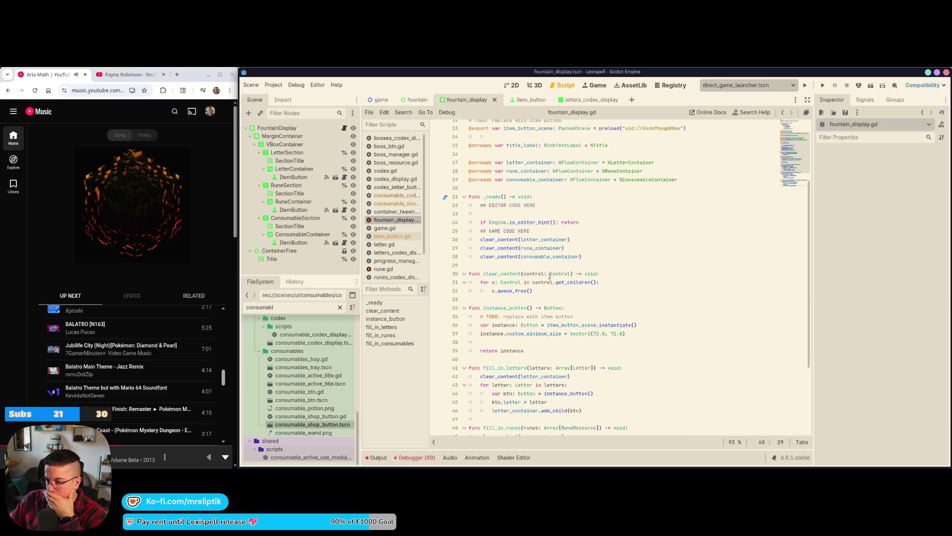
Replace the preloaded scene path on line 13 with item_button.tscn and save.
double_click(493, 288)
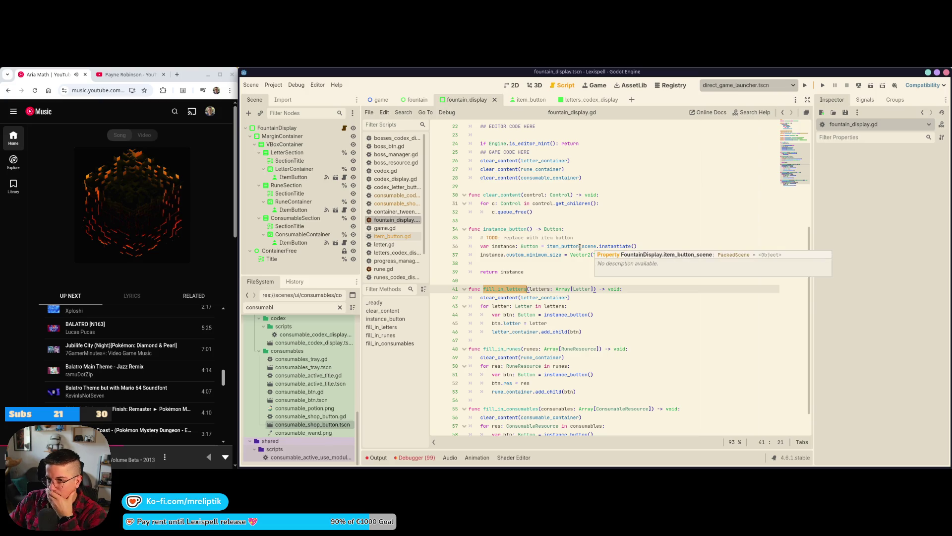
click(541, 237)
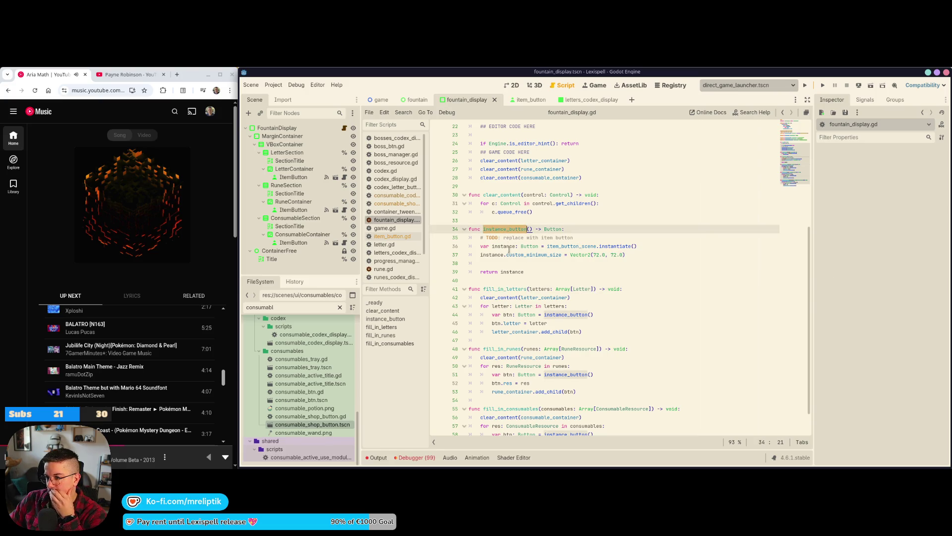
double_click(571, 246)
scroll(595, 258, up, 5)
scroll(595, 243, up, 1)
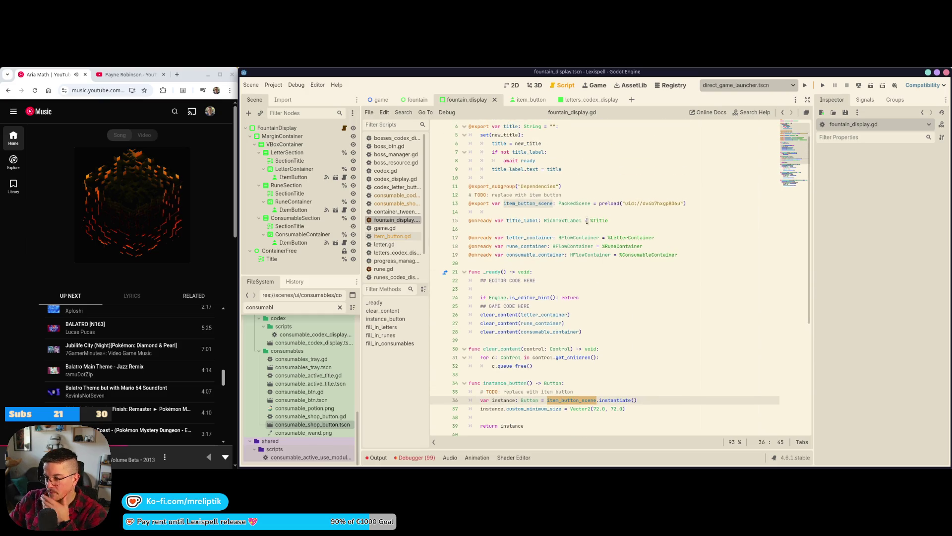
drag(600, 204, 733, 203)
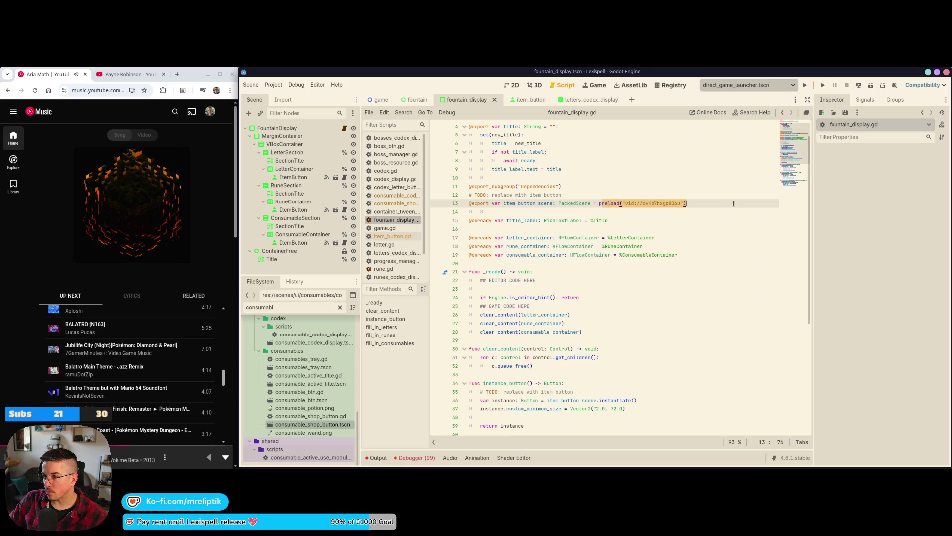
key(BackSpace)
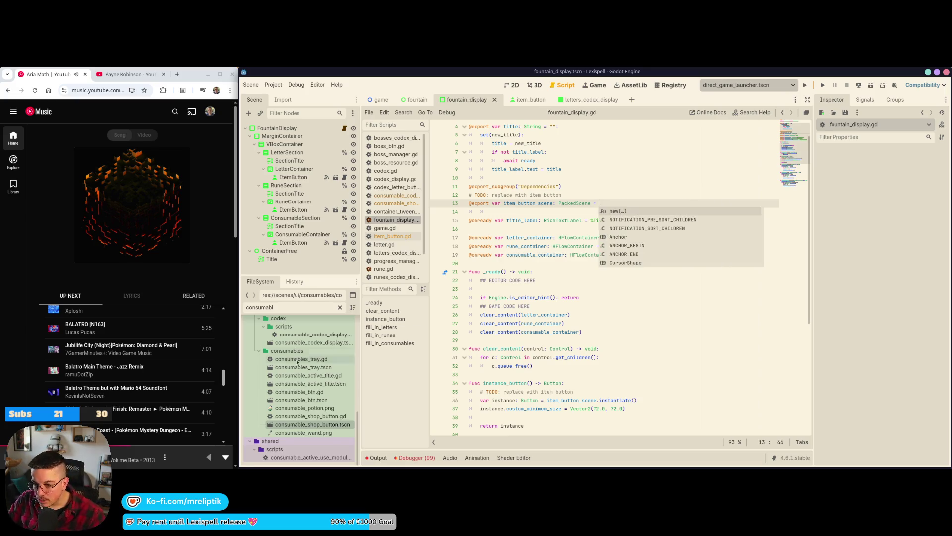
double_click(288, 307)
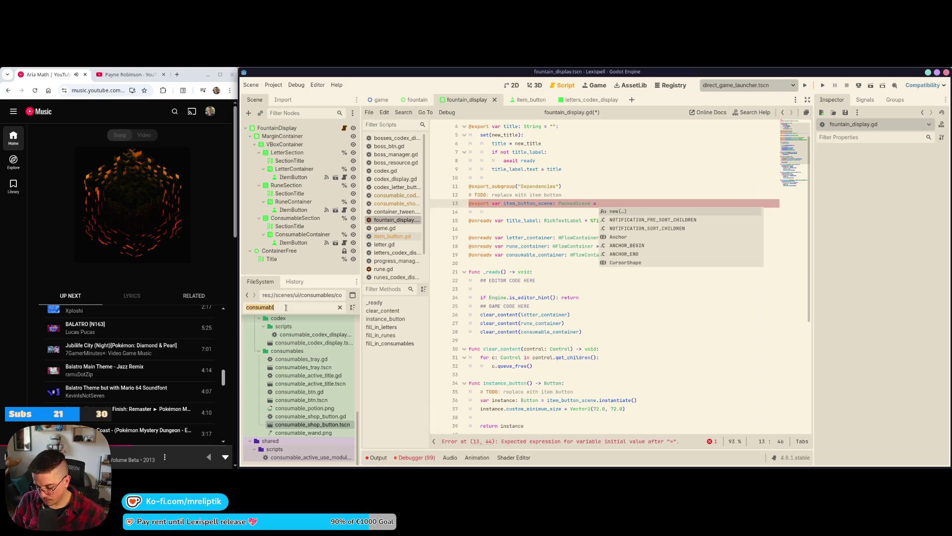
text(item_b)
mouse_move(296, 379)
mouse_down()
mouse_move(609, 193)
mouse_move(627, 205)
mouse_move(610, 203)
mouse_up()
key(ctrl+s)
Change the Button types on lines 34, 36, 44, 51 and 58 to ItemButton.
scroll(554, 338, down, 5)
double_click(529, 272)
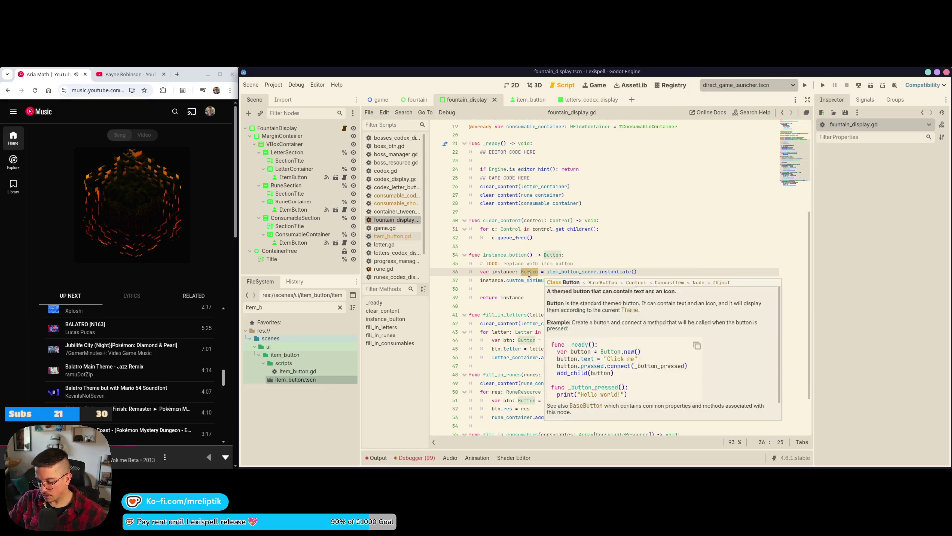
text(ItemB)
key(Return)
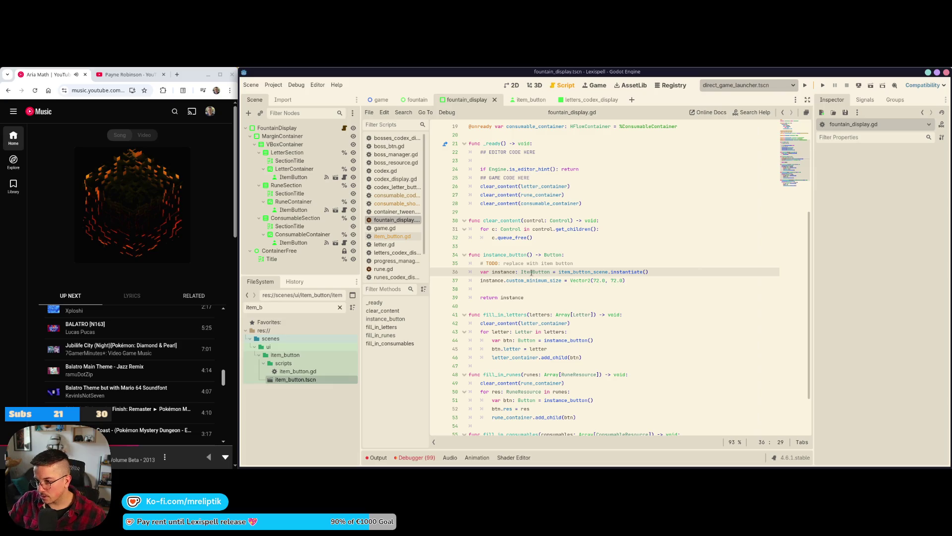
double_click(550, 255)
text(ItemButton)
double_click(526, 340)
text(ItemButton)
double_click(527, 400)
text(ItemButton)
scroll(566, 392, down, 2)
double_click(526, 404)
text(ItemButton)
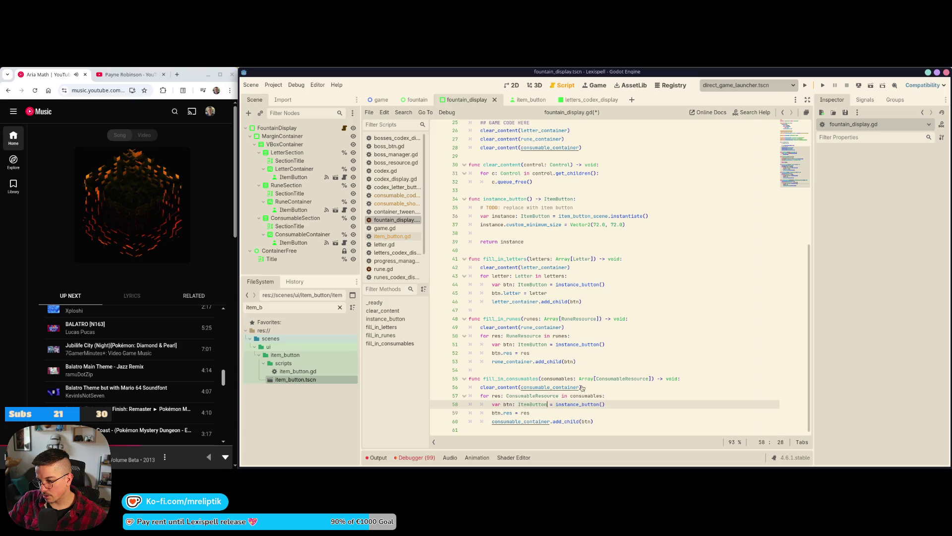
Review the res assignment and letters loop in the fill-in functions.
double_click(505, 352)
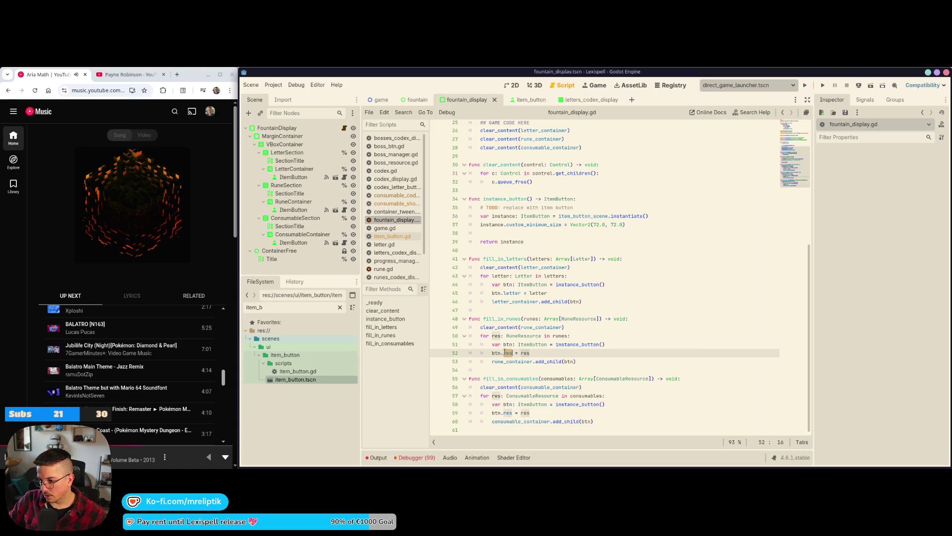
click(541, 351)
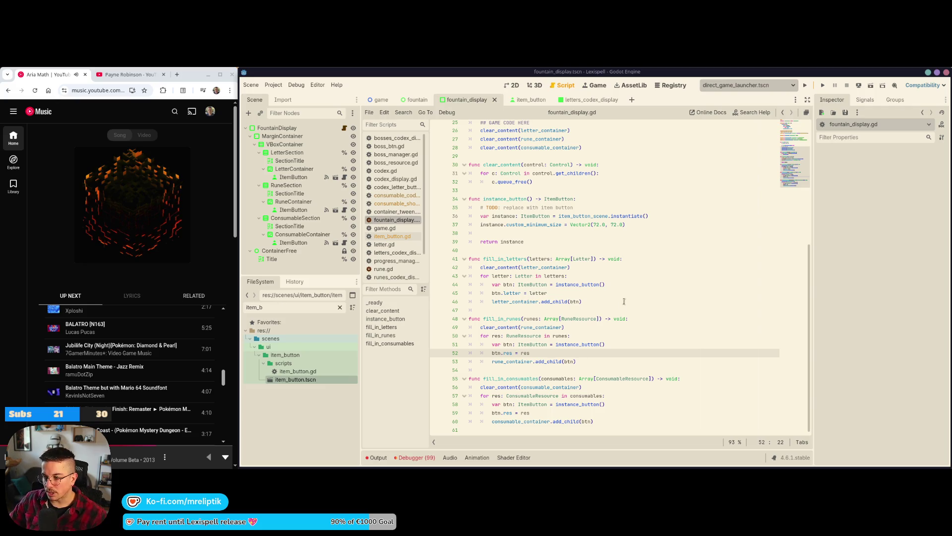
click(651, 275)
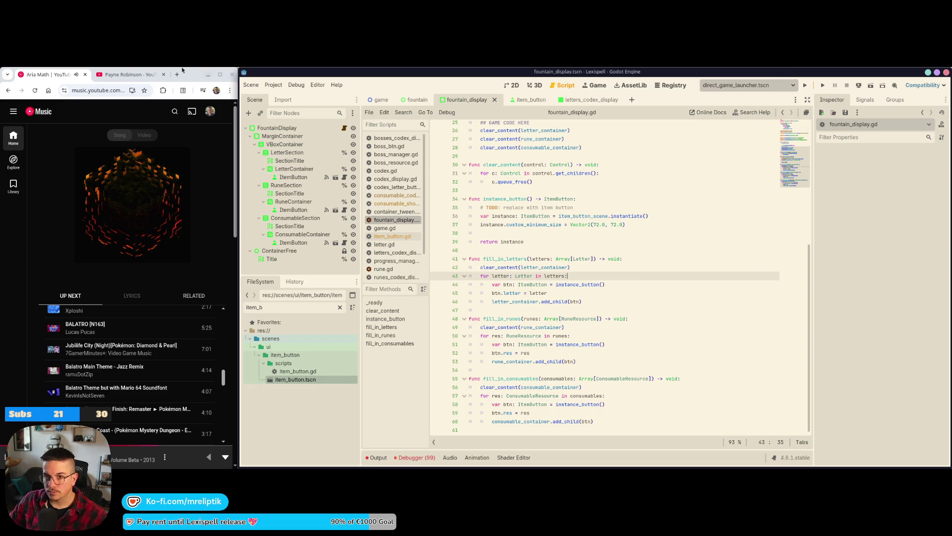
click(177, 74)
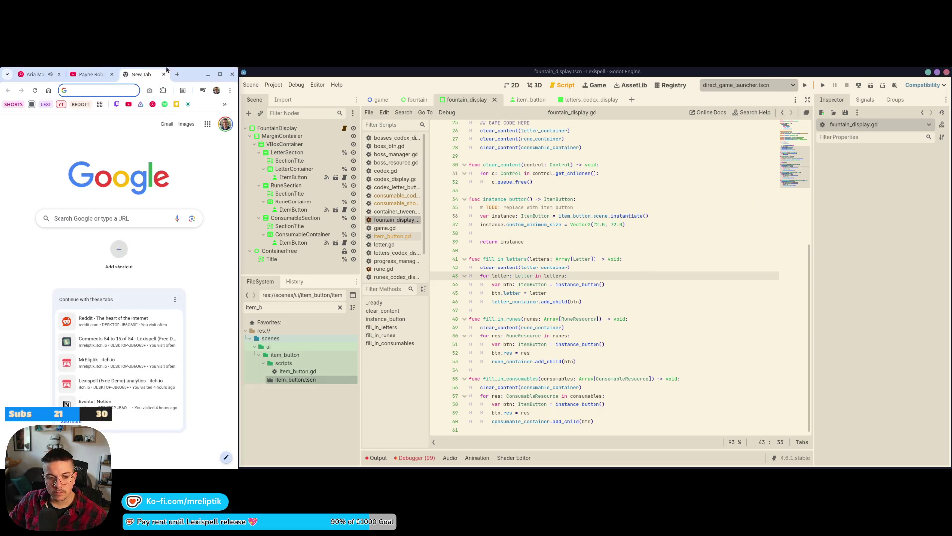
click(164, 74)
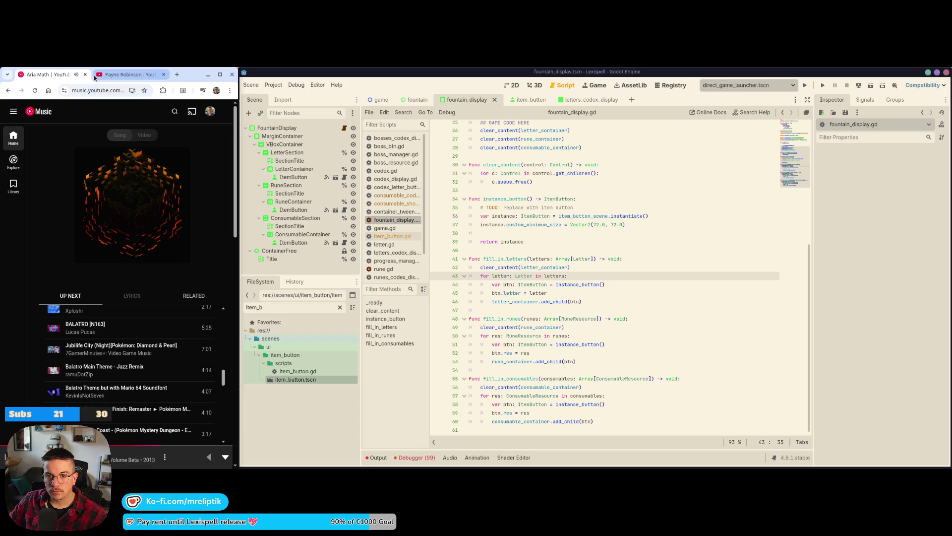
click(627, 295)
scroll(625, 293, up, 3)
Delete the '# TODO: replace with item button' line and check instance_button and clear_content uses.
click(582, 285)
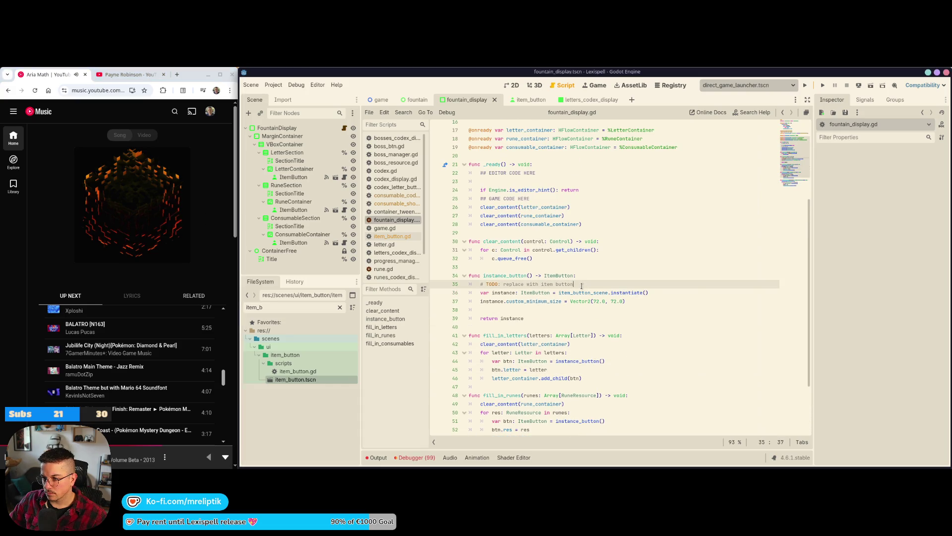
key(ctrl+shift+k)
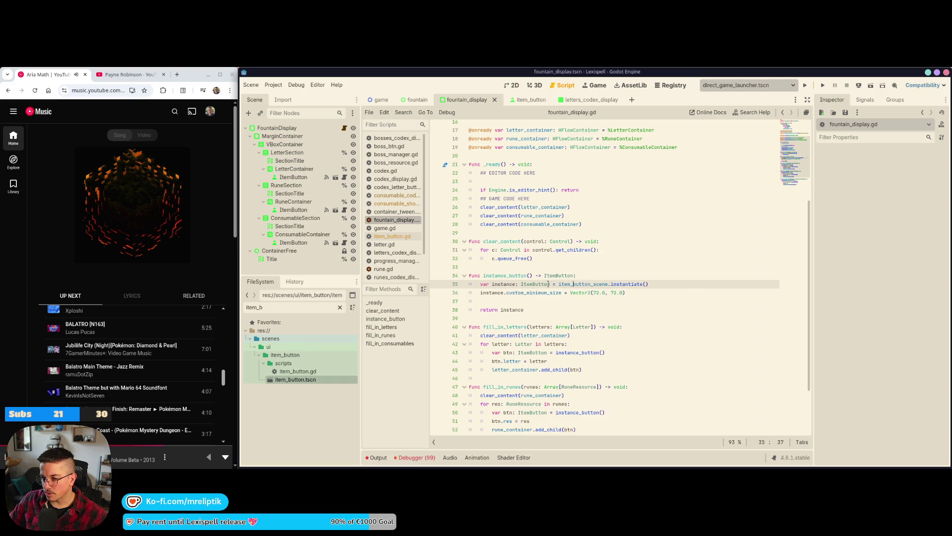
double_click(504, 275)
scroll(583, 277, up, 2)
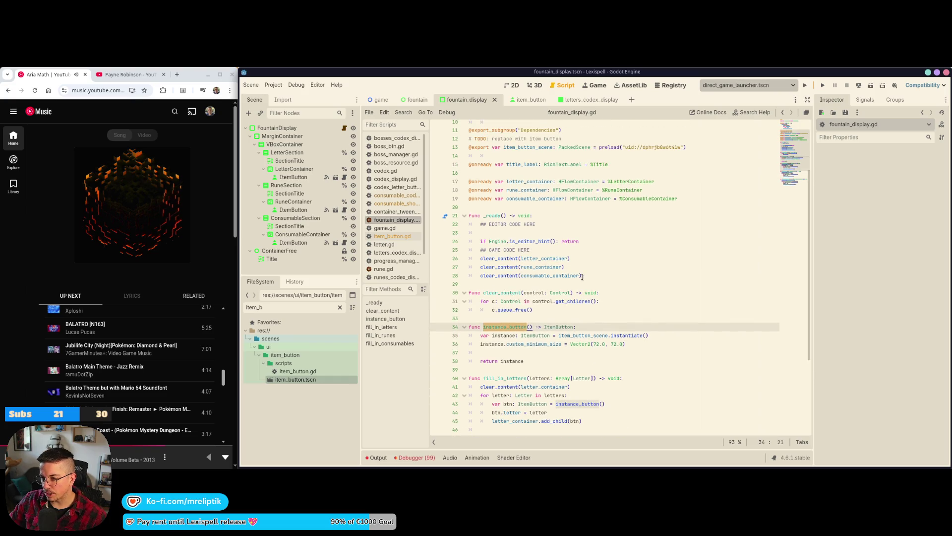
double_click(498, 292)
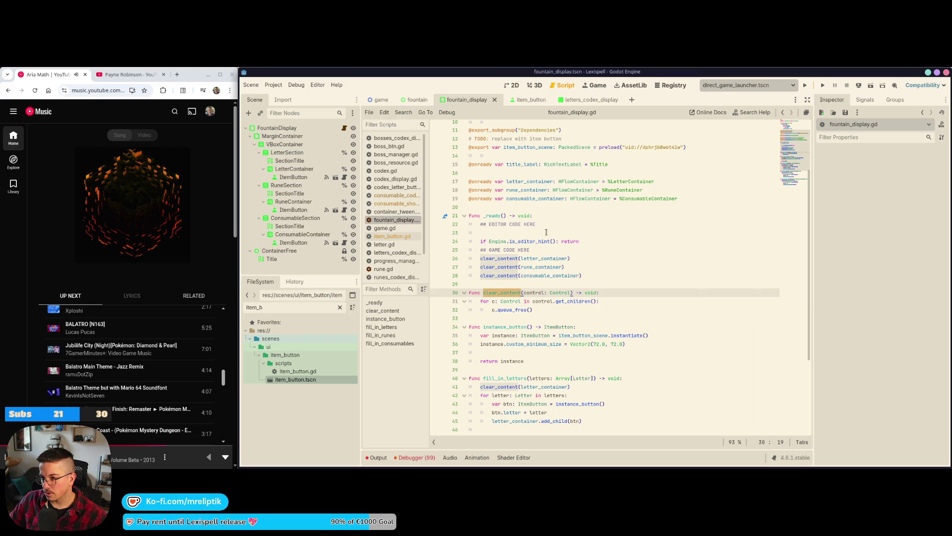
scroll(613, 241, up, 3)
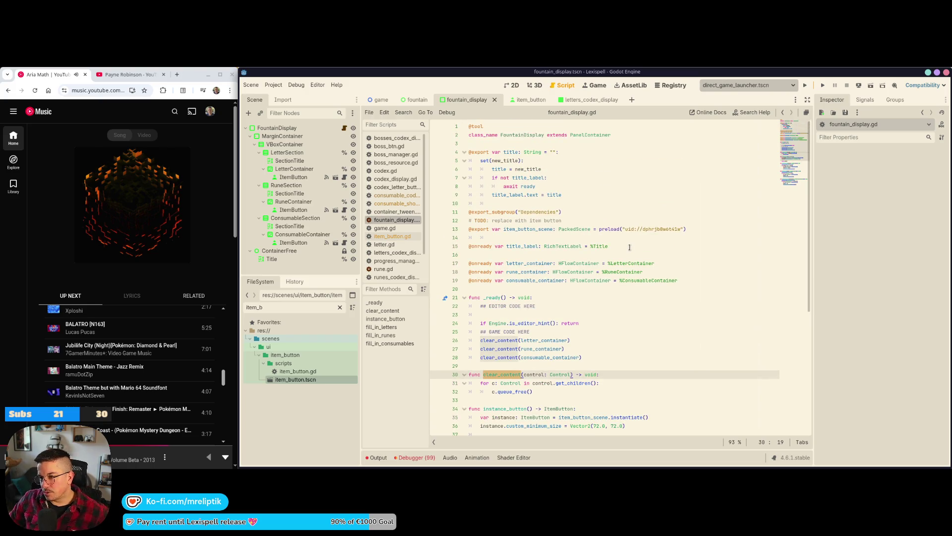
mouse_move(600, 283)
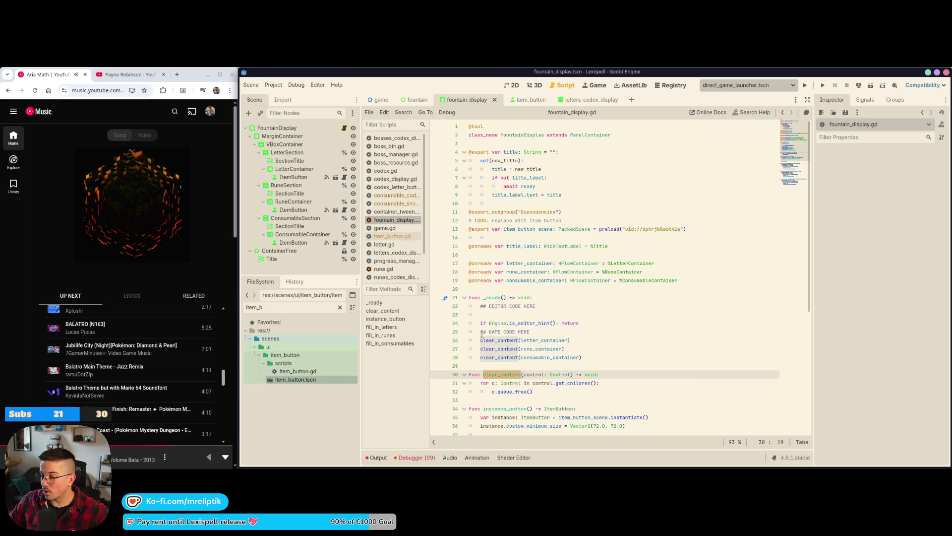
click(512, 85)
click(530, 268)
scroll(496, 218, down, 5)
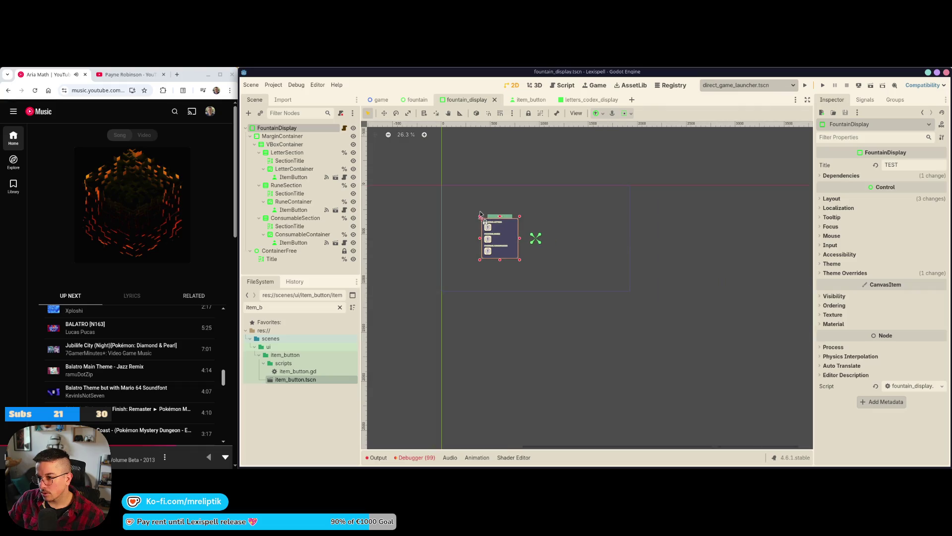
scroll(525, 218, up, 3)
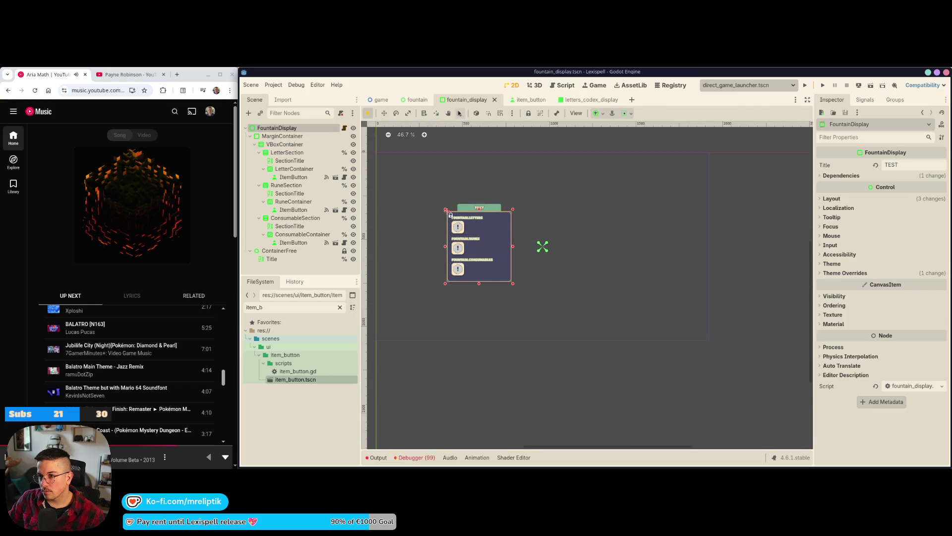
click(416, 99)
click(474, 101)
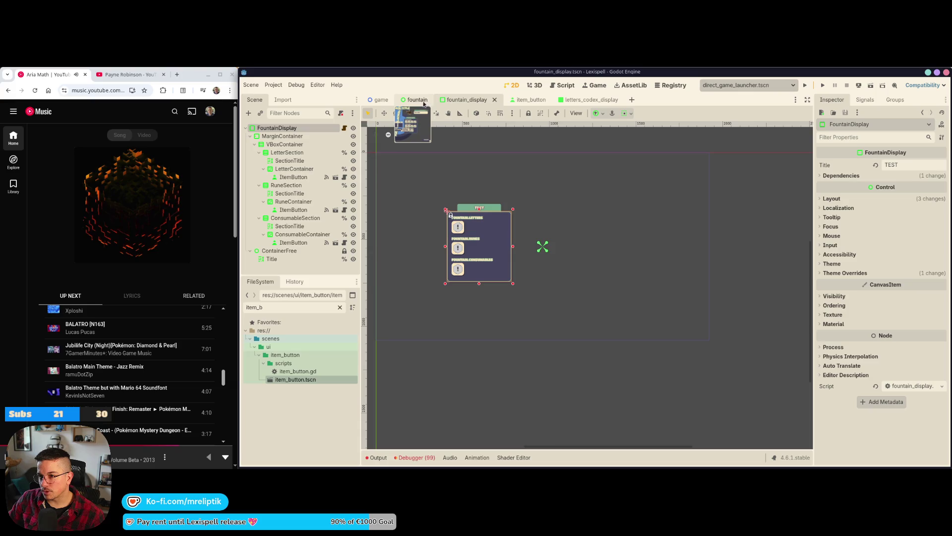
scroll(563, 238, down, 2)
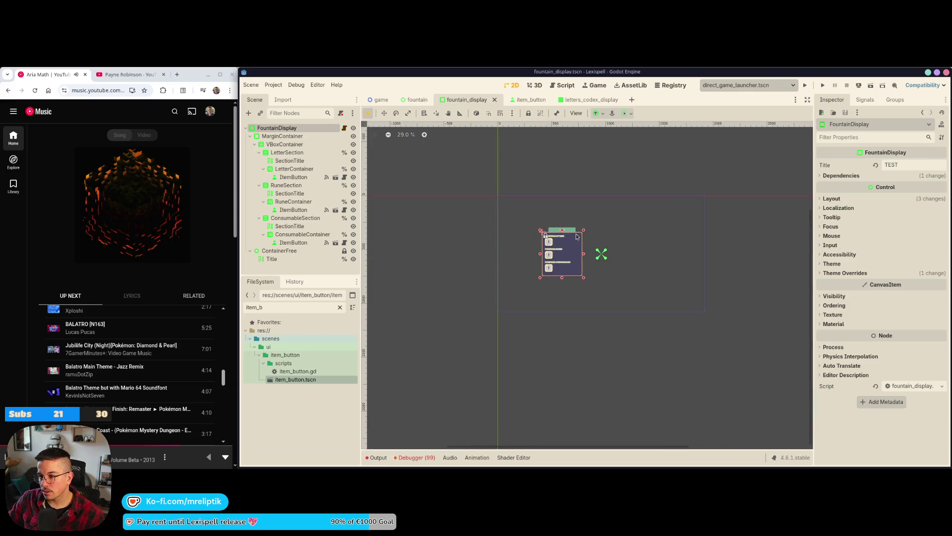
click(417, 99)
click(458, 100)
click(411, 99)
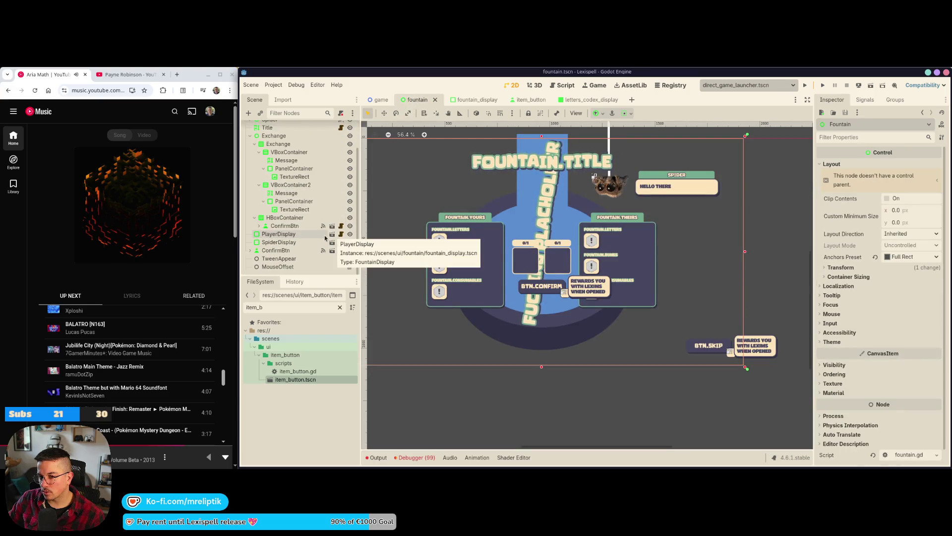
click(466, 99)
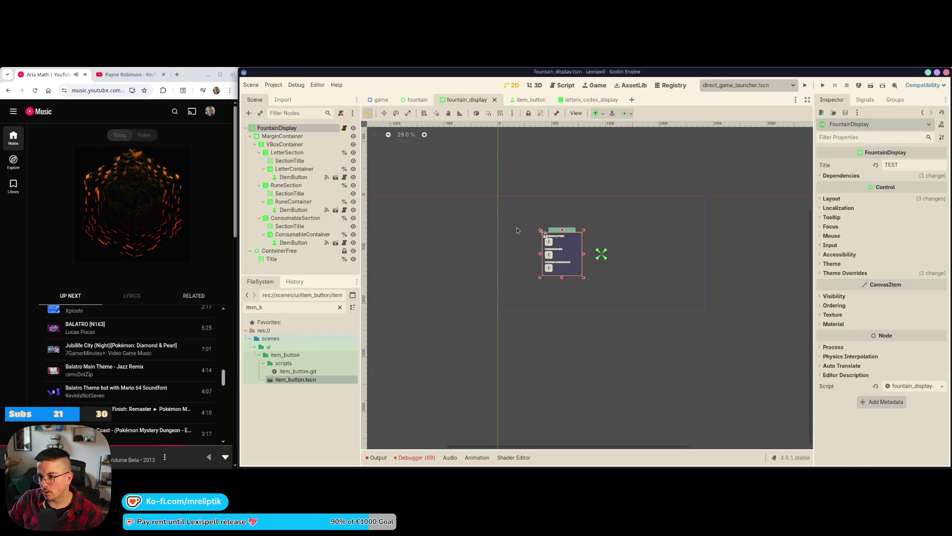
scroll(626, 263, up, 3)
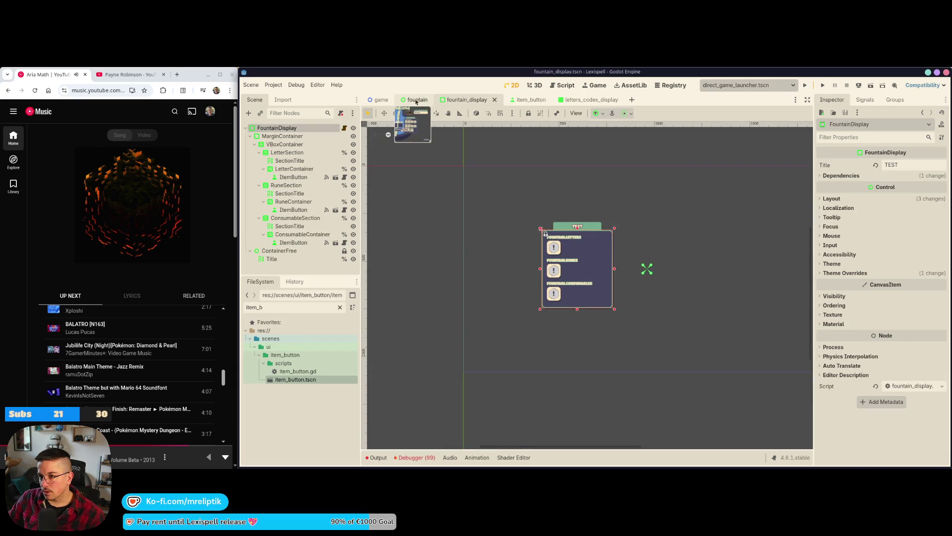
click(343, 127)
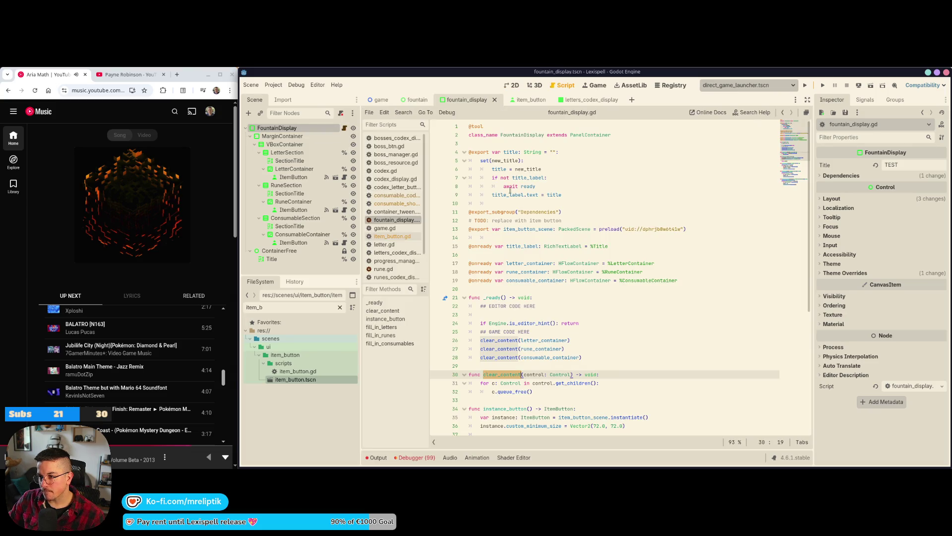
Declare 'signal btn_pressed(what: Variant)' below class_name and save.
click(490, 142)
key(Return)
key(Return)
key(Up)
text(signal)
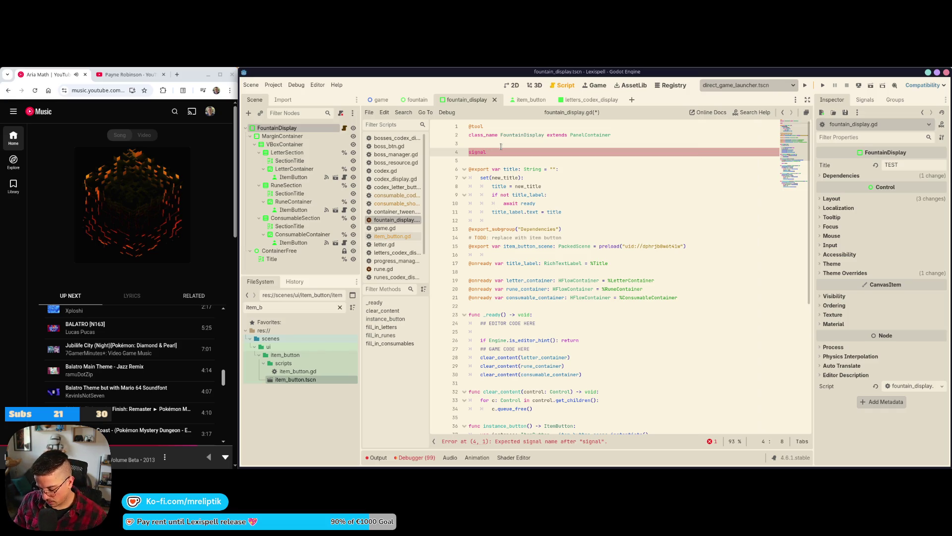
text(btn_pressed(what:)
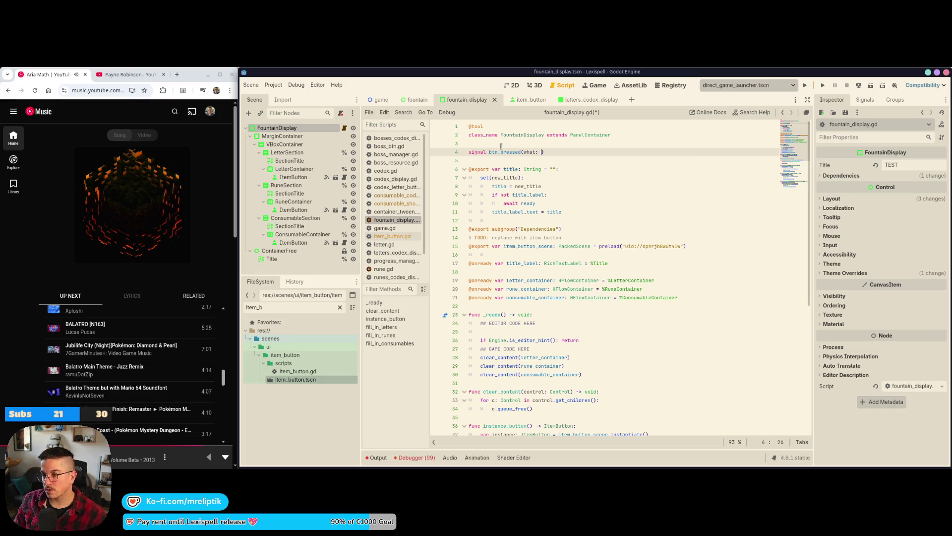
text(Variant)
key(ctrl+s)
Write instance.pressed.connect(btn_pressed.emit(instance)) in instance_button, then cut it out.
click(500, 152)
double_click(500, 152)
scroll(565, 348, down, 8)
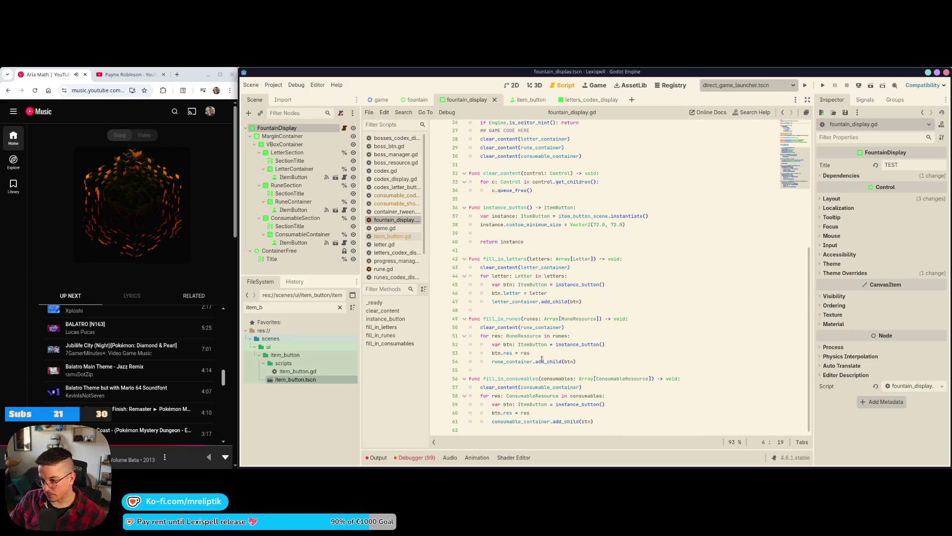
click(523, 234)
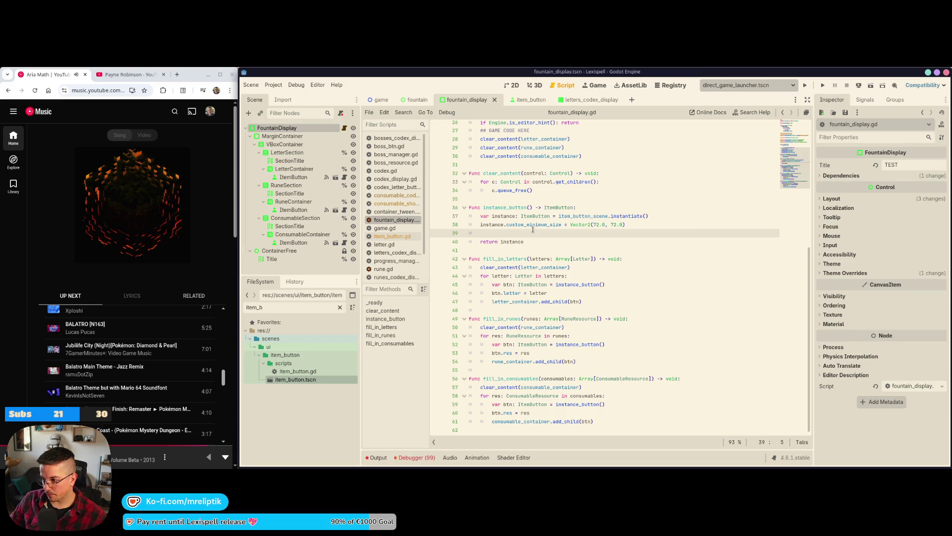
text(instanc)
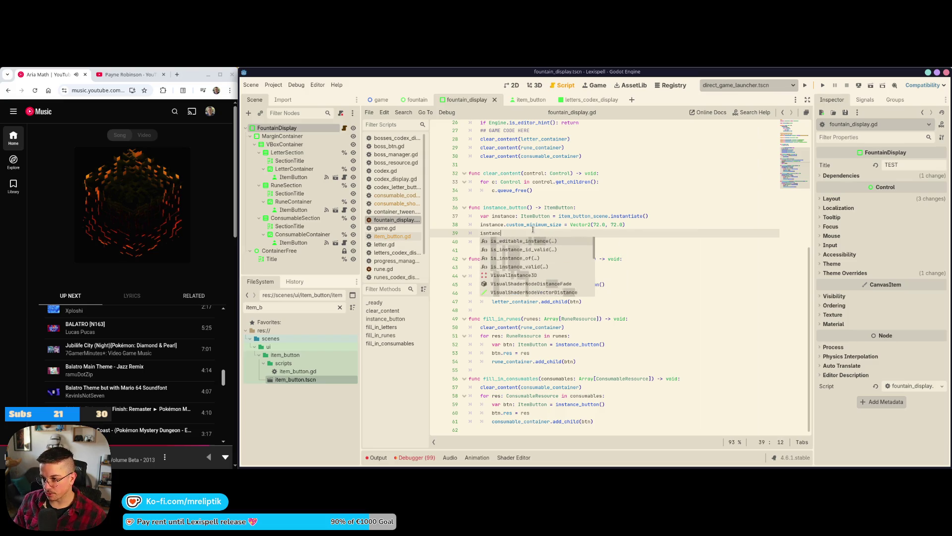
text(e.pressed)
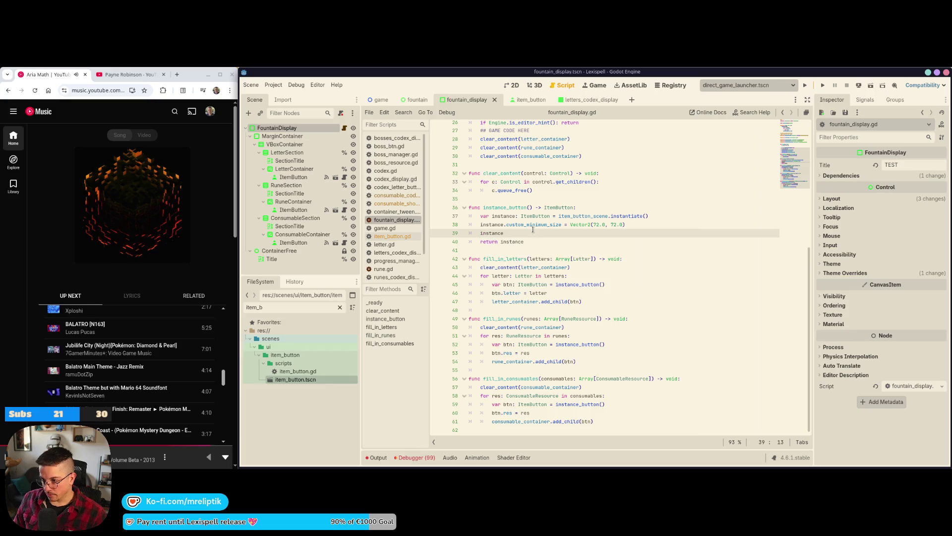
text(.connect(btn_pr)
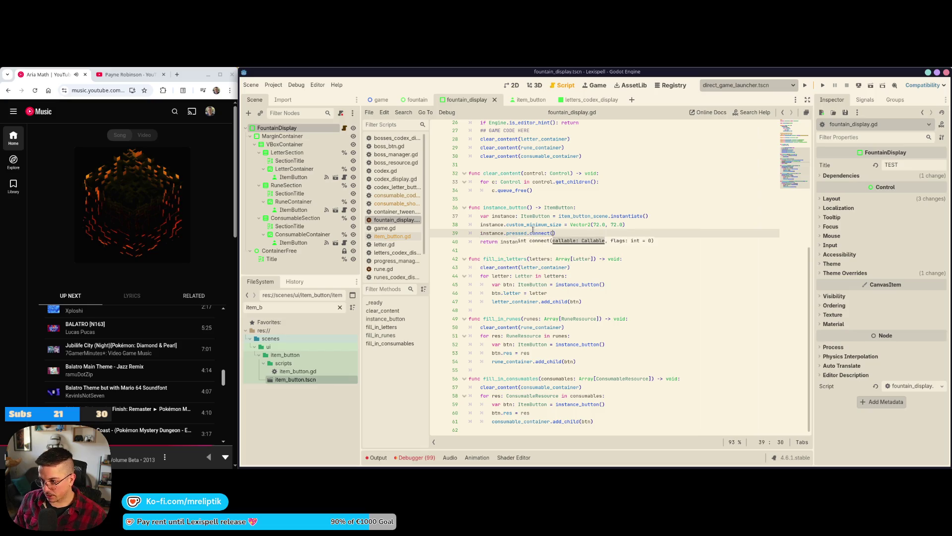
text(essed.emit()
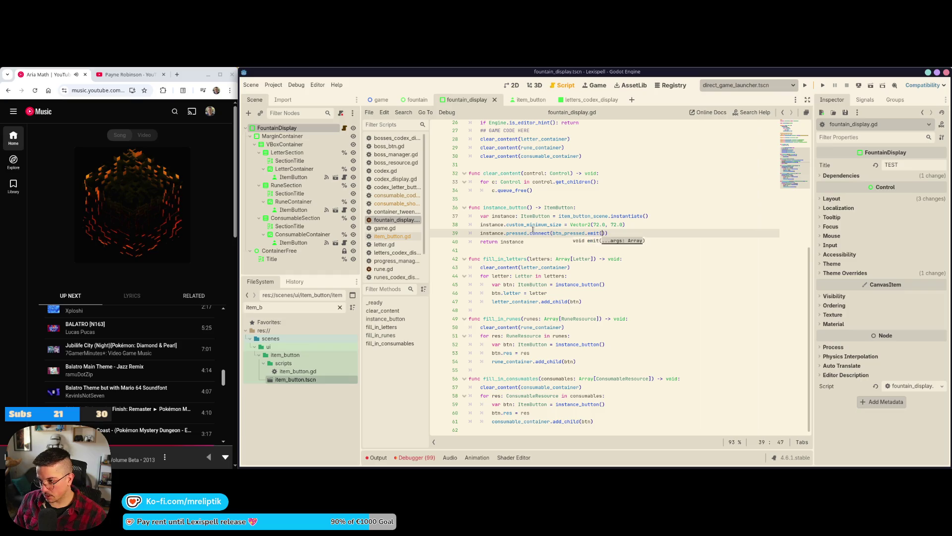
text(instance)
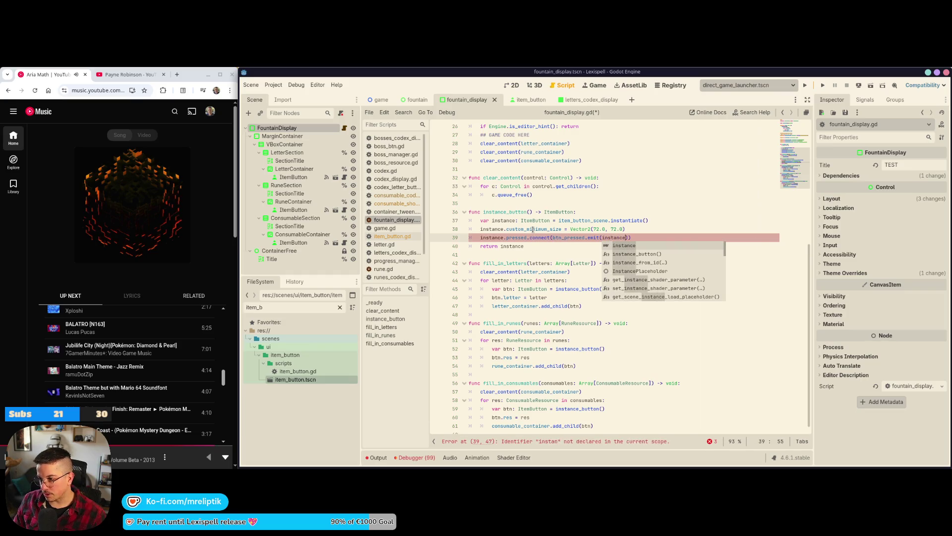
key(ctrl+s)
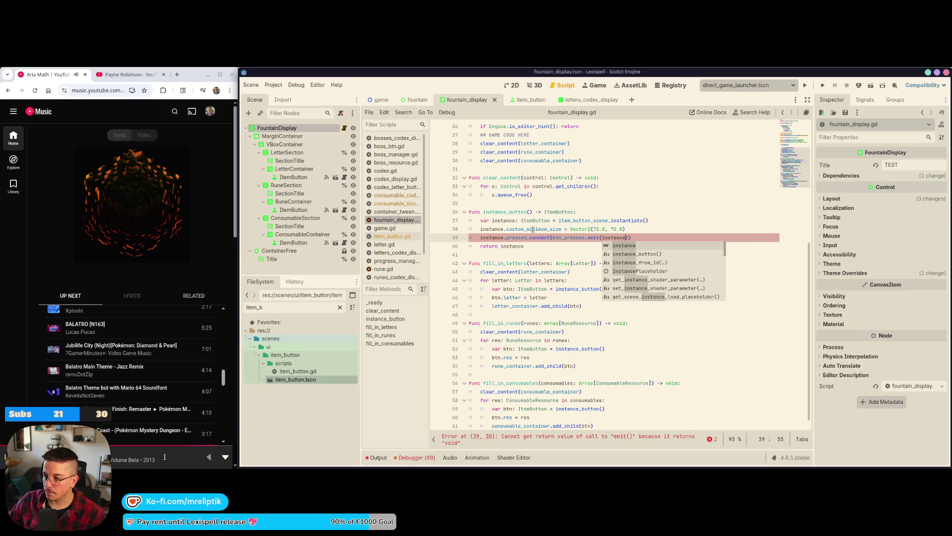
click(545, 243)
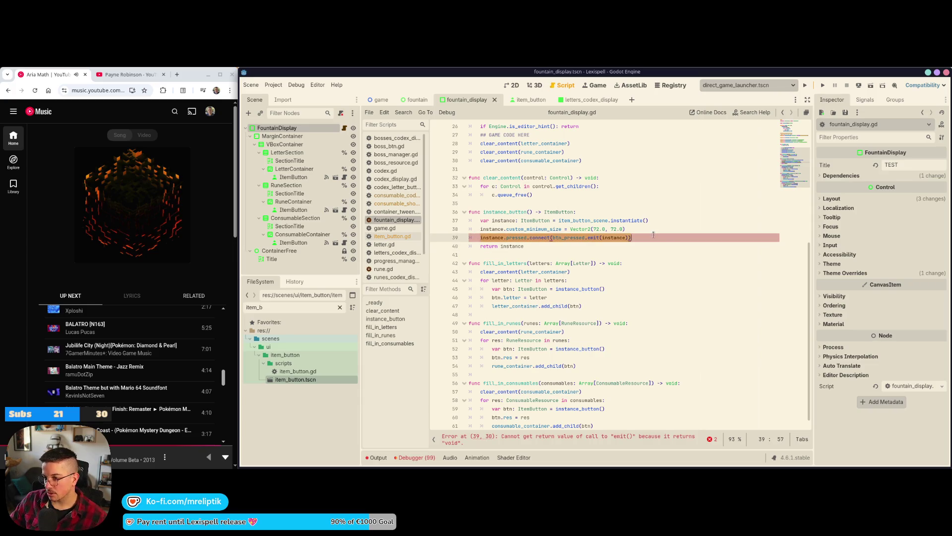
drag(639, 237, 660, 230)
key(BackSpace)
key(ctrl+s)
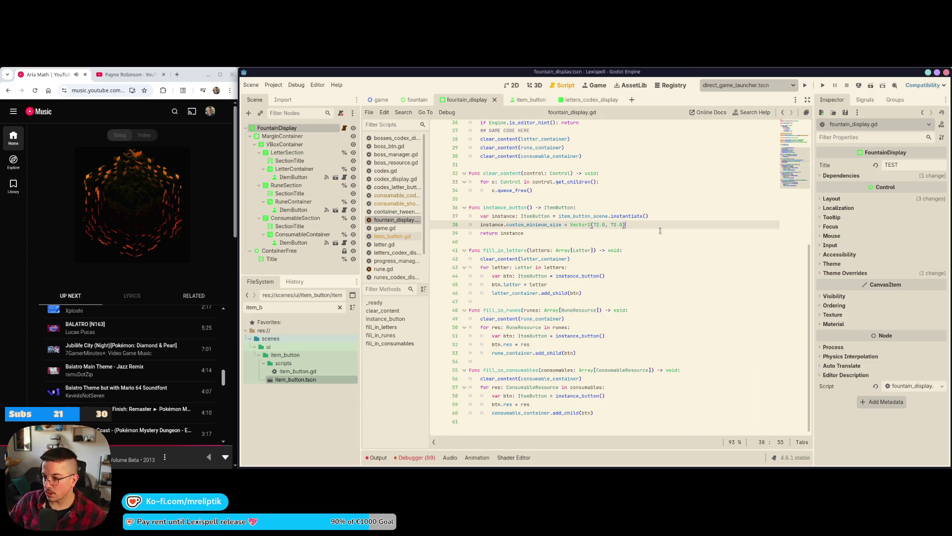
Paste it below btn.letter as btn.pressed.connect(btn_pressed.emit(letter)) and save.
click(562, 283)
key(Return)
text(instance.pressed.connect(btn_pressed.emit(instance)))
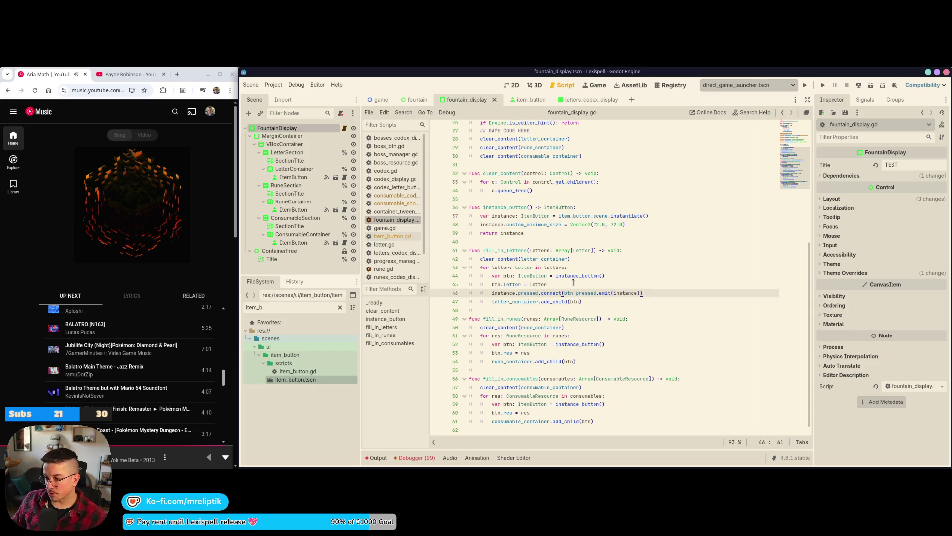
key(ctrl+Left)
key(ctrl+Left)
key(Left)
key(ctrl+shift+Left)
text(btn)
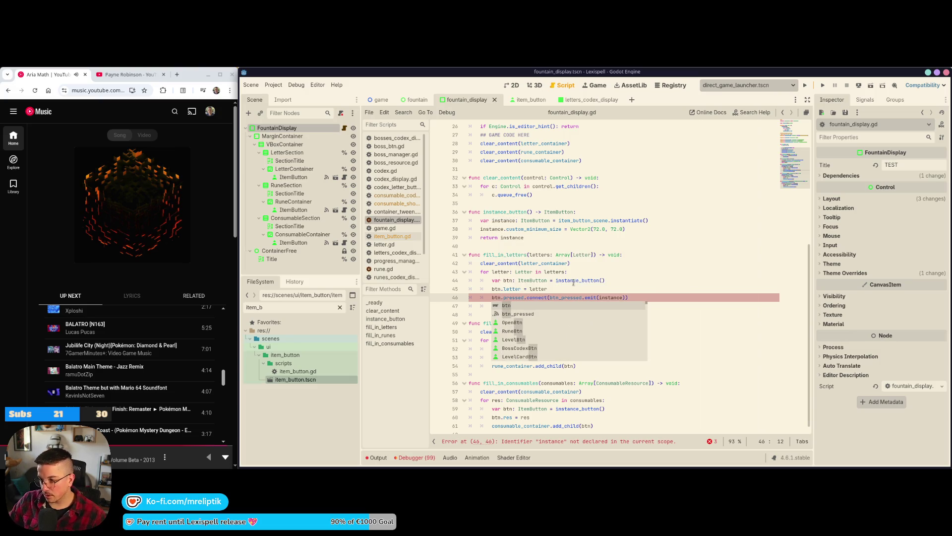
key(End)
key(Left)
key(Left)
key(ctrl+shift+Left)
text(letter)
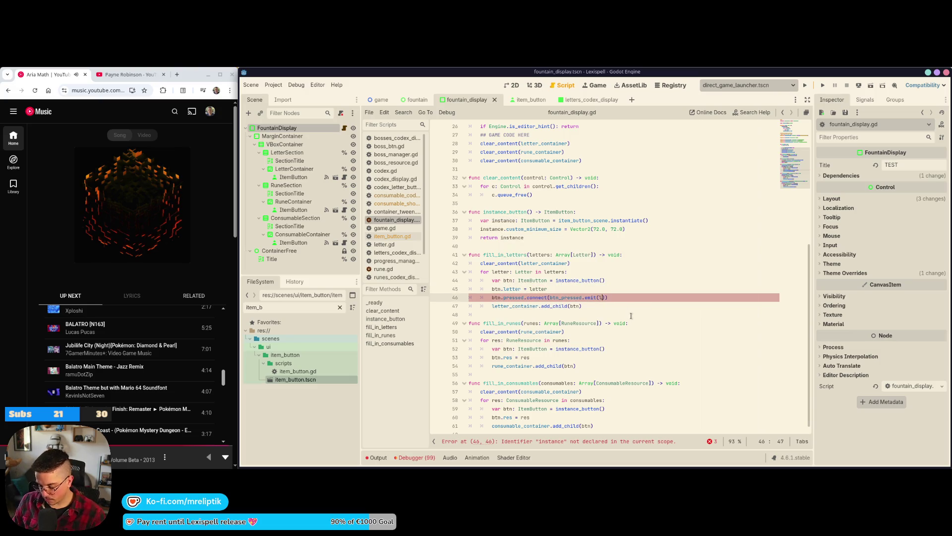
key(ctrl+s)
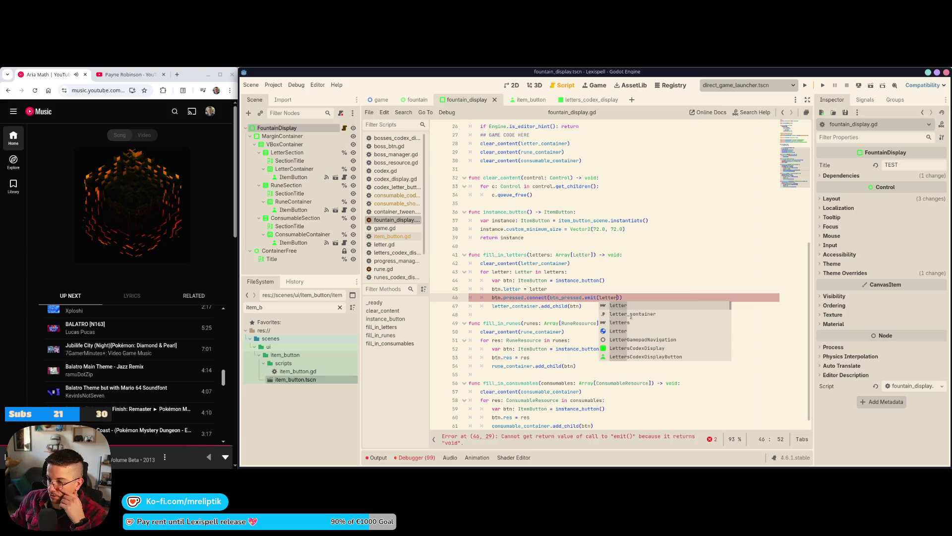
click(653, 296)
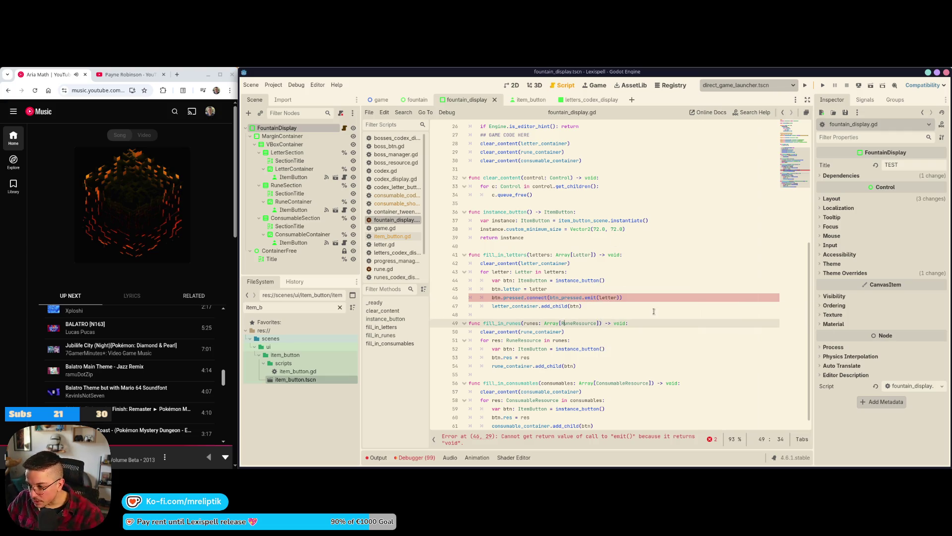
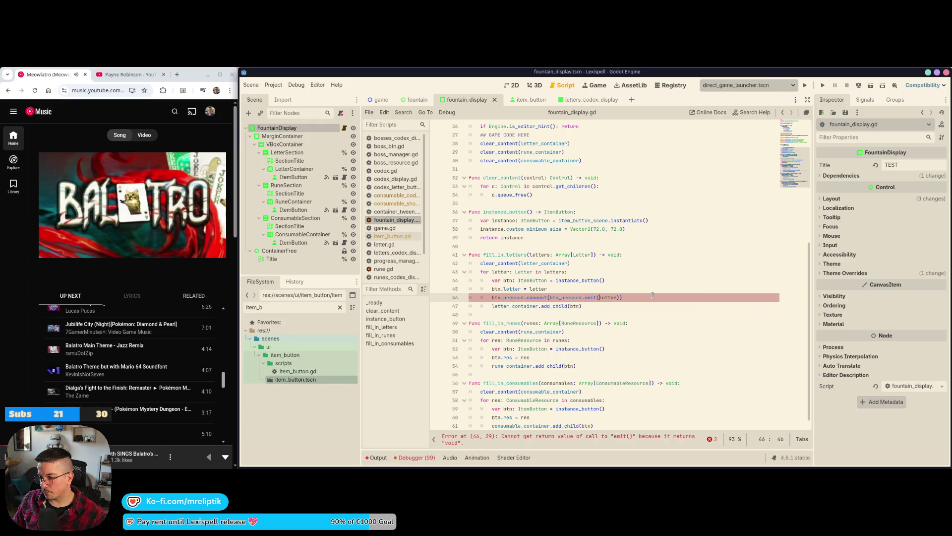
Fix the connect line to btn_pressed.emit.bind(letter) and save fountain_display.gd.
key(BackSpace)
text(bind()
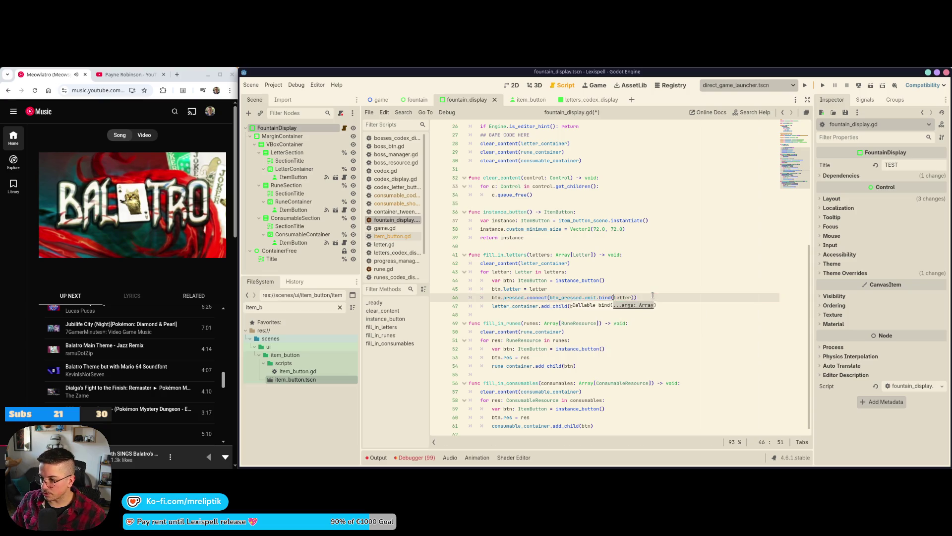
key(ctrl+s)
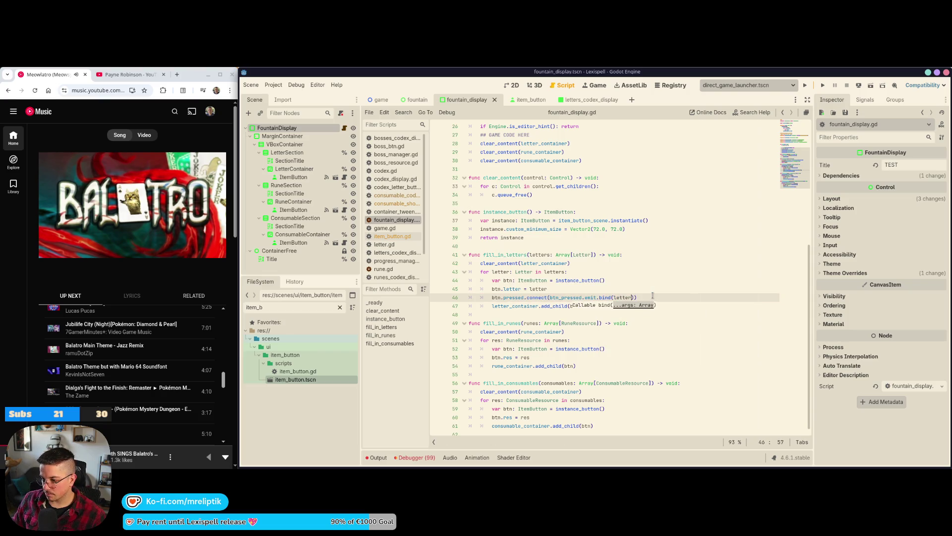
Paste the connect line into fill_in_runes and fill_in_consumables.
key(ctrl+c)
key(Down)
key(Down)
key(Down)
key(ctrl+v)
key(alt+Down)
key(Down)
key(Down)
key(Down)
key(ctrl+v)
key(alt+Down)
key(alt+Down)
key(alt+Down)
Place the consumables connect line above add_child and change both bind arguments to res.
key(alt+Up)
key(Left)
key(Left)
key(ctrl+shift+Left)
text(res)
key(Escape)
key(Up)
key(Up)
key(Up)
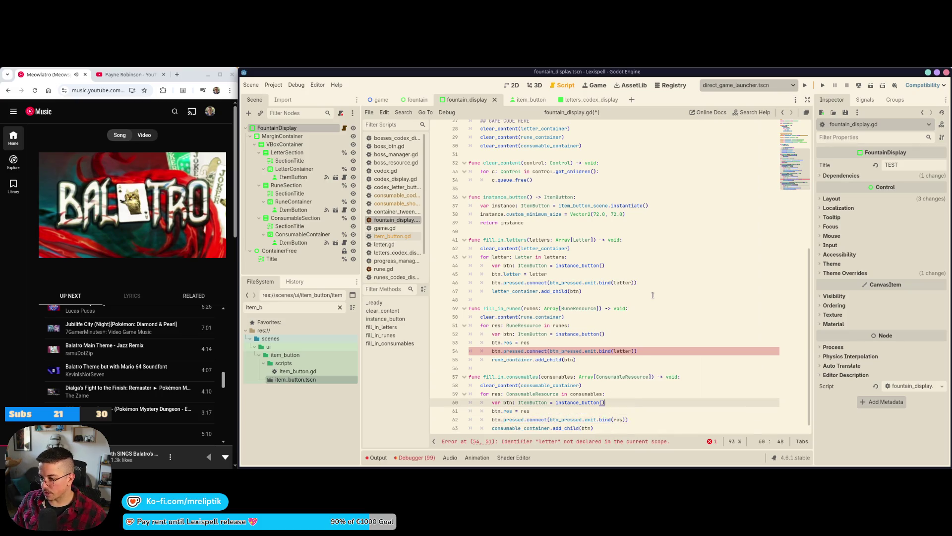
key(ctrl+shift+Left)
text(res)
Review fill_in_letters and switch to the fountain scene.
click(626, 280)
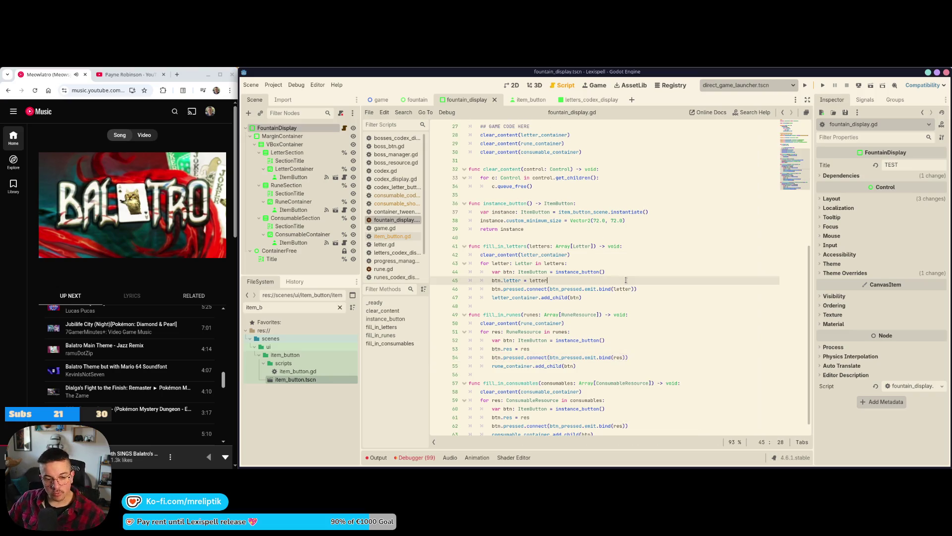
scroll(593, 277, down, 1)
scroll(562, 284, up, 5)
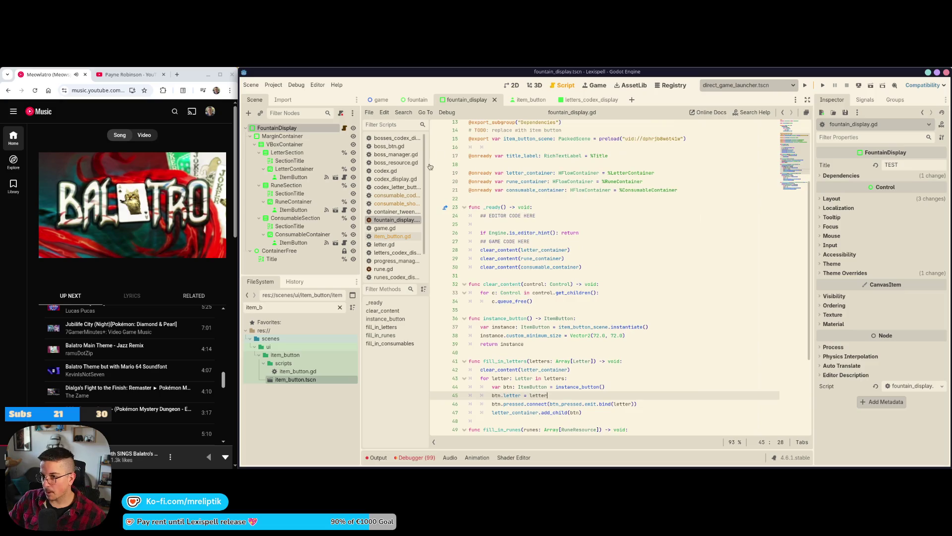
click(418, 100)
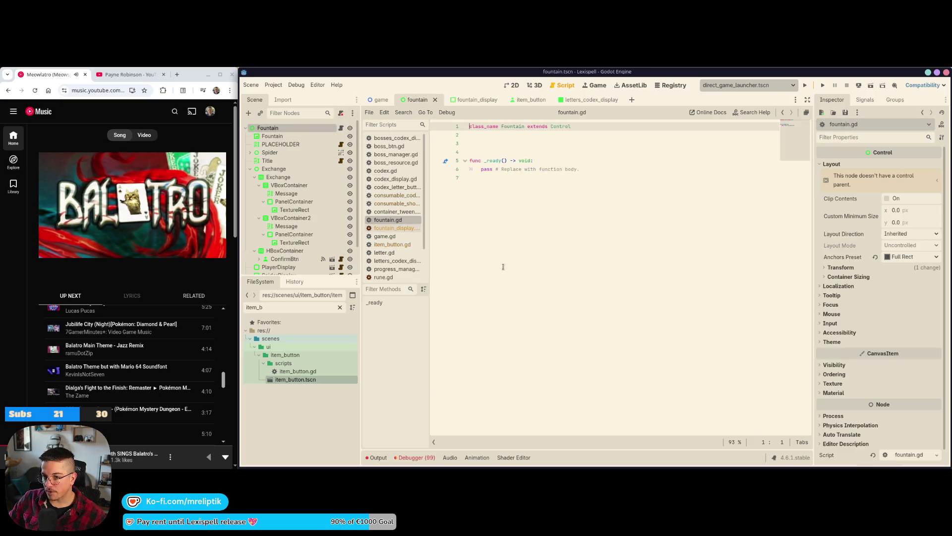
Show the fountain scene in 2D and expand the Exchange nodes to reach the panels.
click(471, 143)
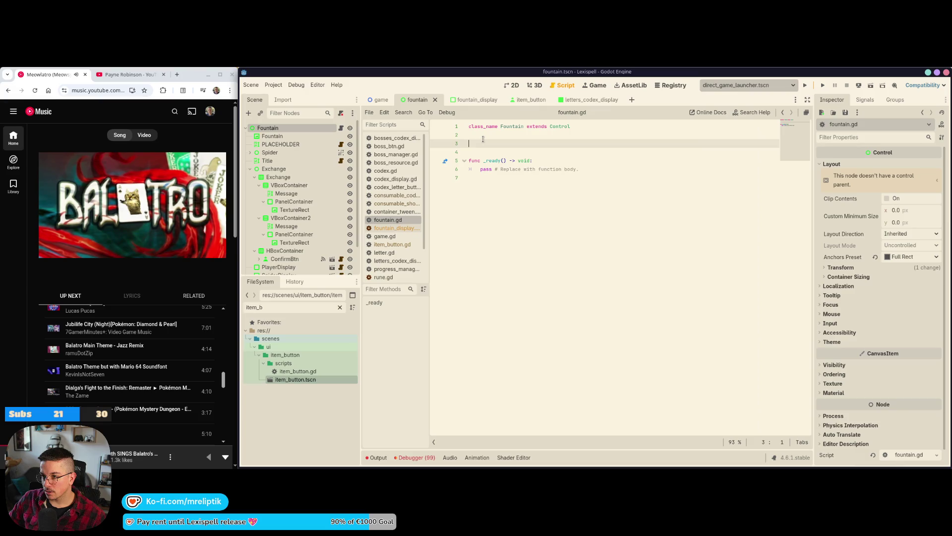
click(512, 86)
click(255, 178)
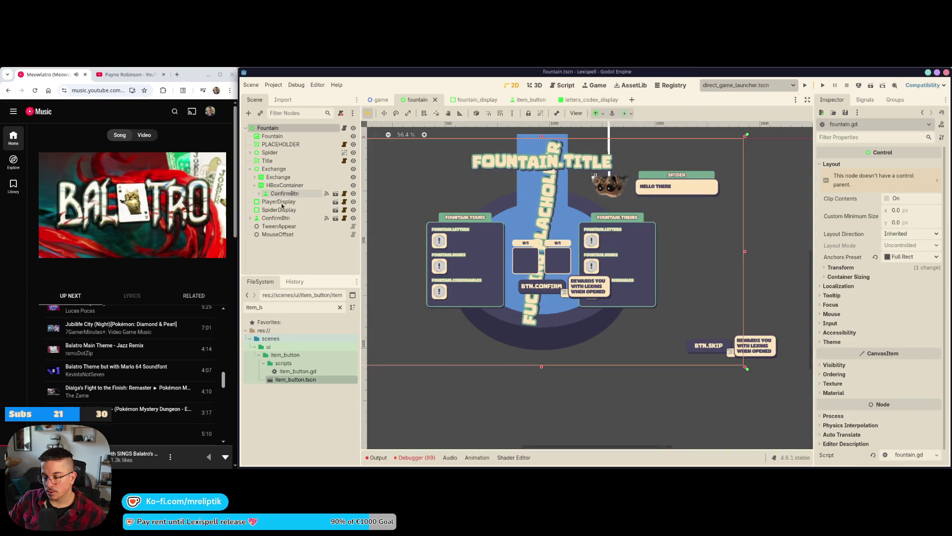
click(254, 178)
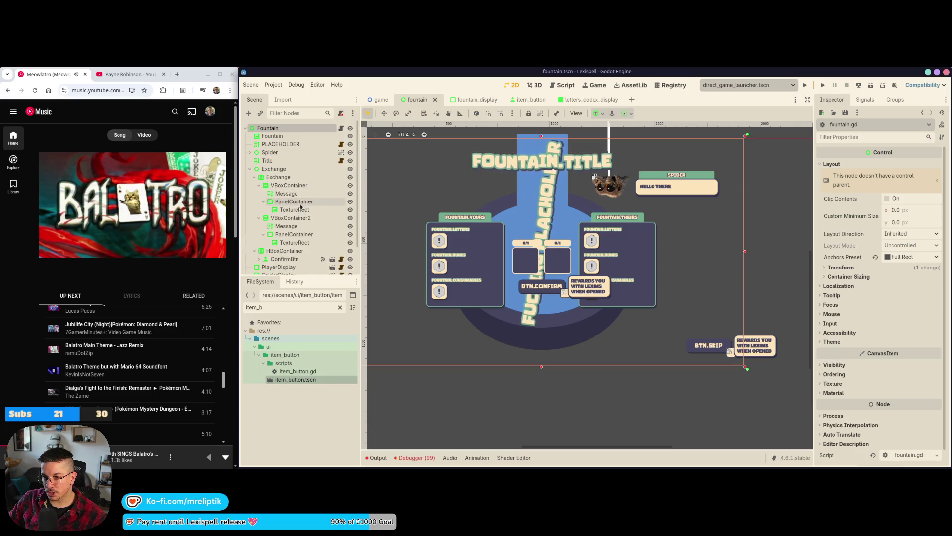
click(298, 185)
scroll(516, 258, up, 5)
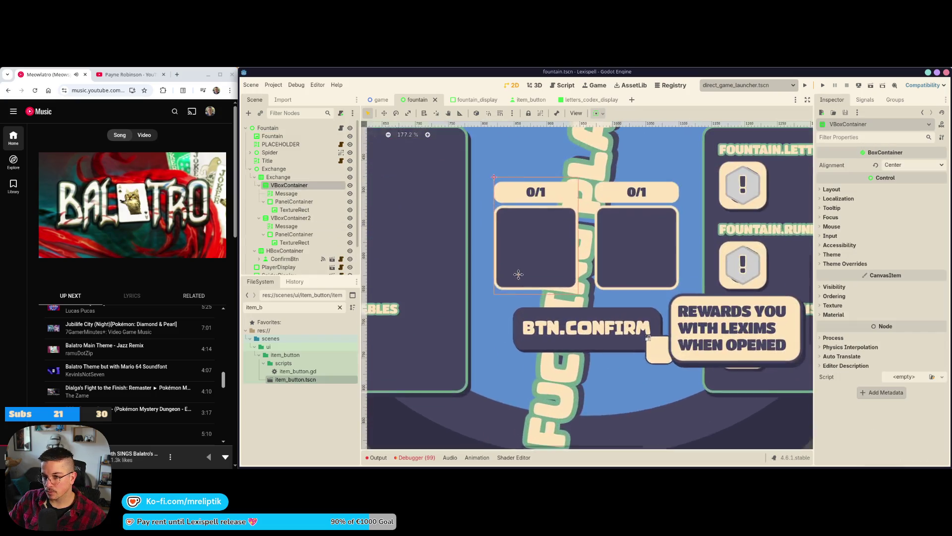
click(294, 209)
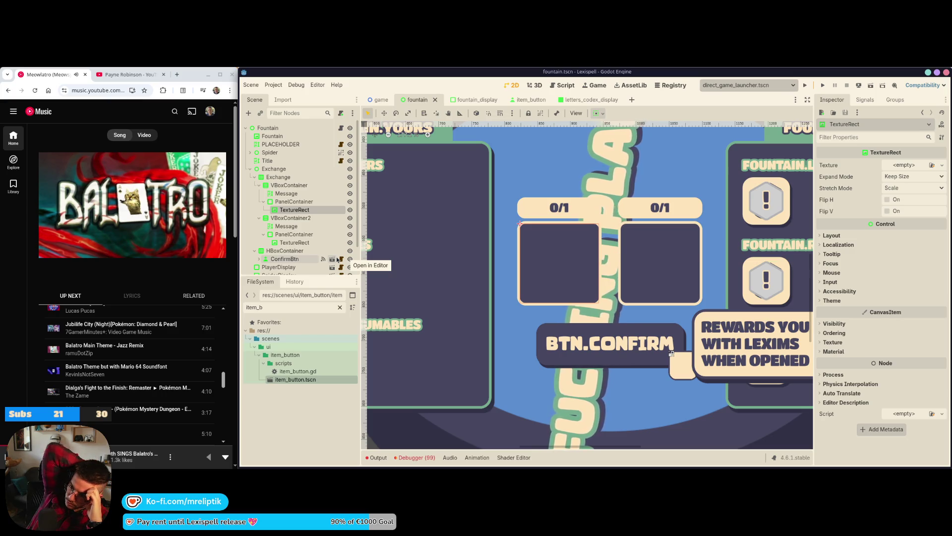
scroll(576, 274, down, 7)
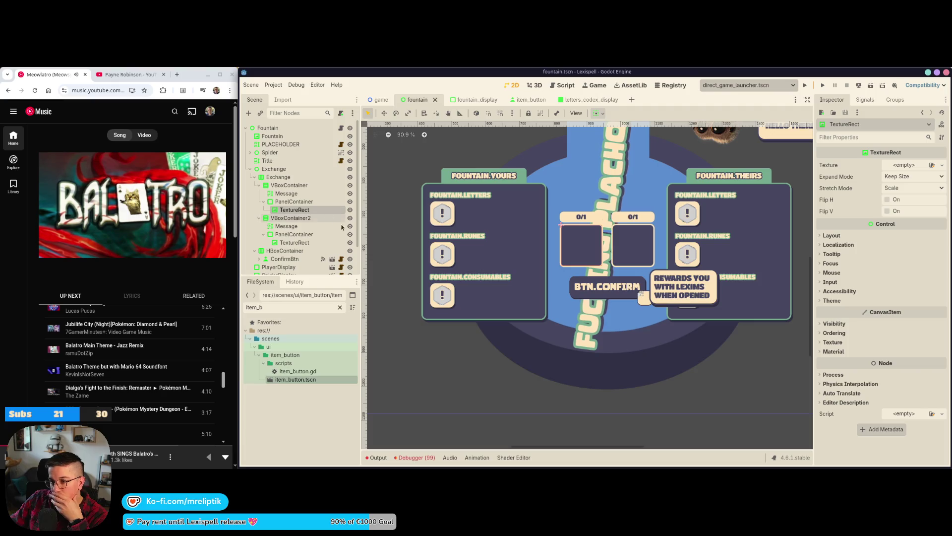
Rename the first exchange panel's Message label to Amount.
click(294, 202)
click(298, 193)
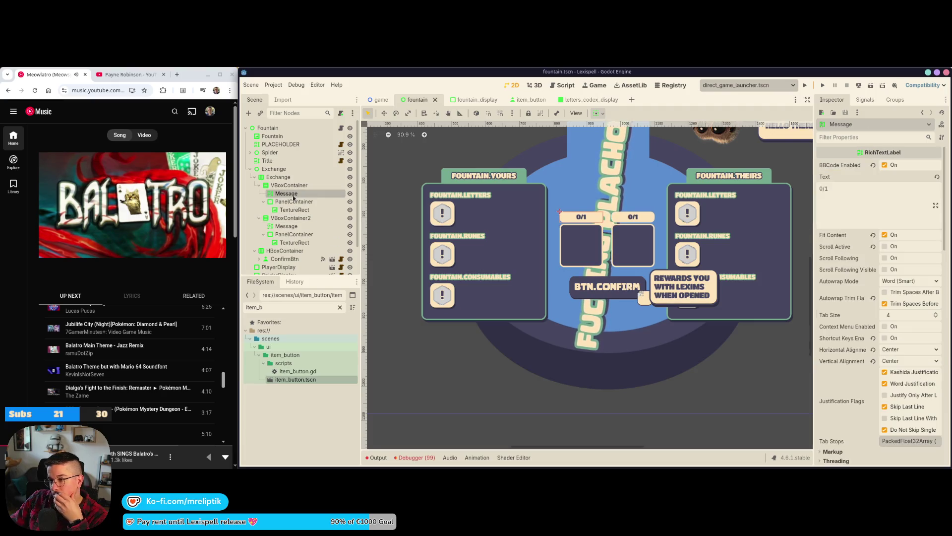
click(312, 194)
double_click(312, 194)
text(Amount)
key(Return)
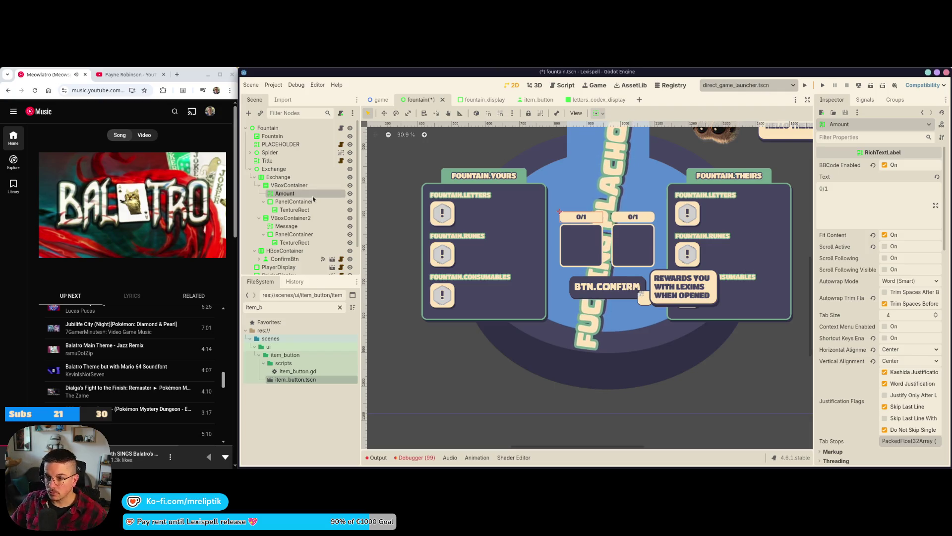
Rename the second Message label to Amount, correcting the typo, and save the scene.
double_click(308, 226)
text(mount)
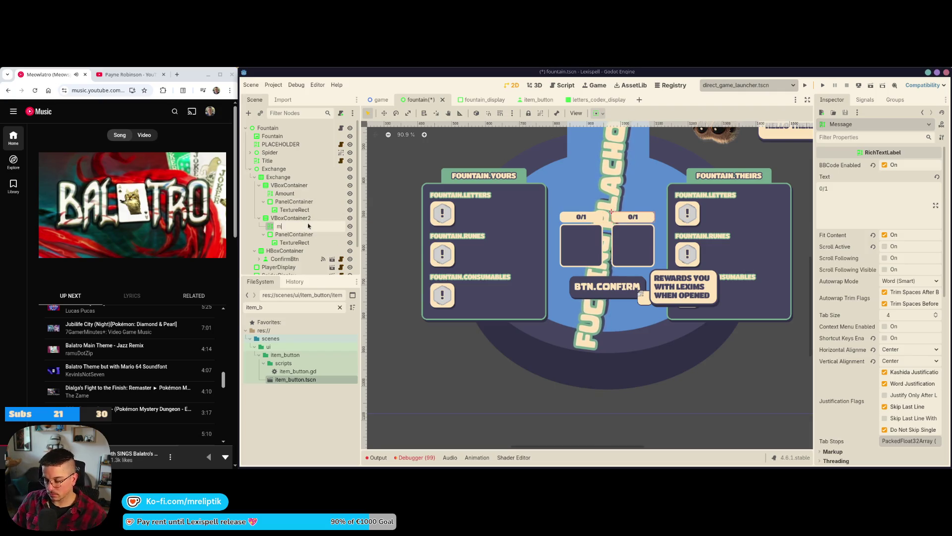
key(Return)
key(ctrl+s)
click(276, 227)
text(Amount)
key(Return)
key(ctrl+s)
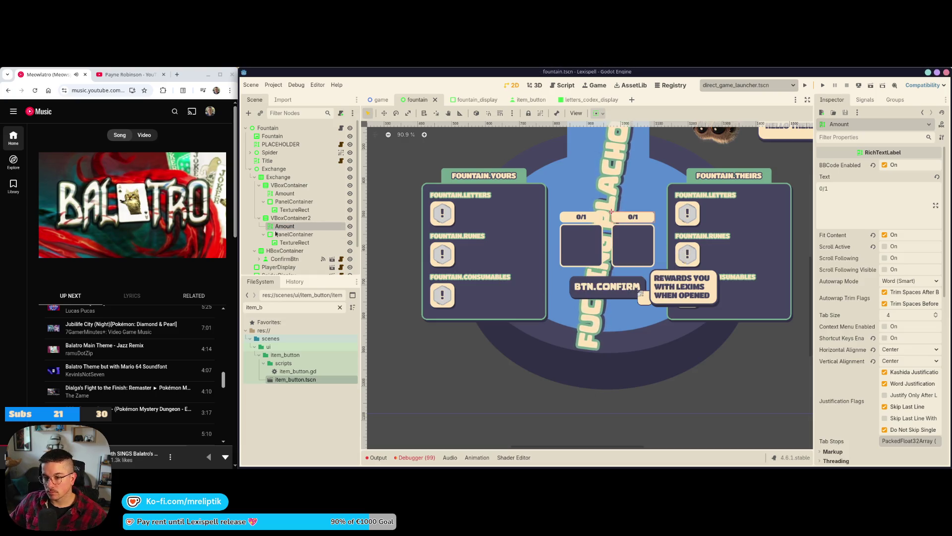
Collapse both Exchange nodes and select SpiderDisplay.
click(255, 178)
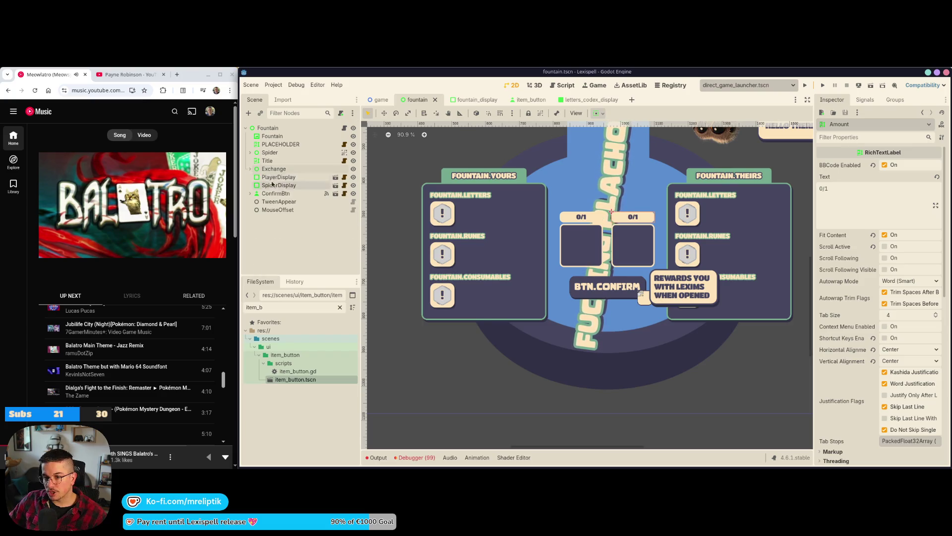
click(250, 169)
click(279, 185)
Rename the second ConfirmBtn node to SkipBtn and save.
click(344, 128)
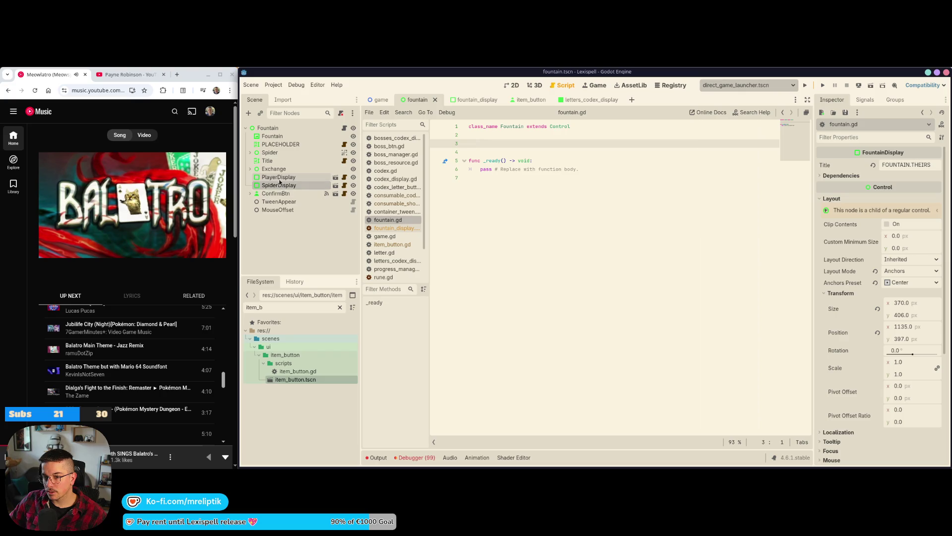
click(249, 194)
click(249, 193)
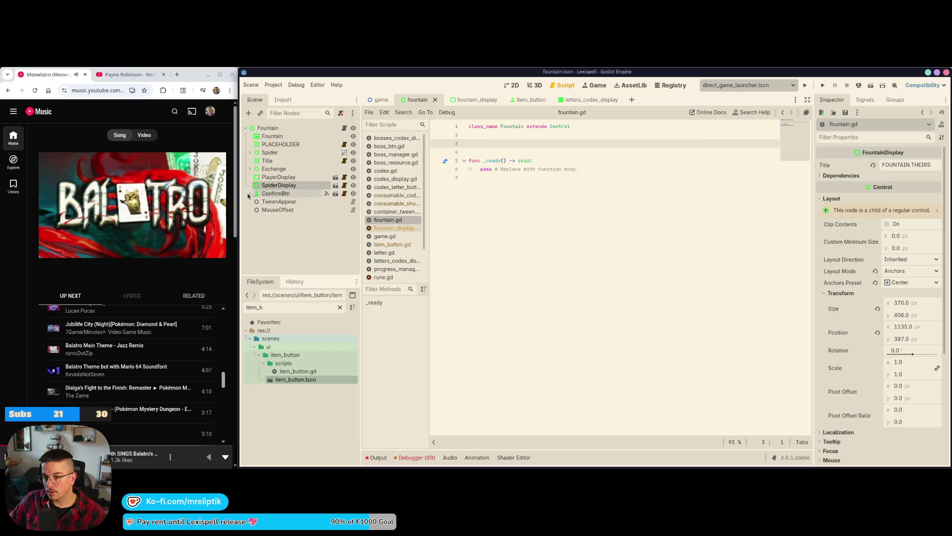
click(251, 169)
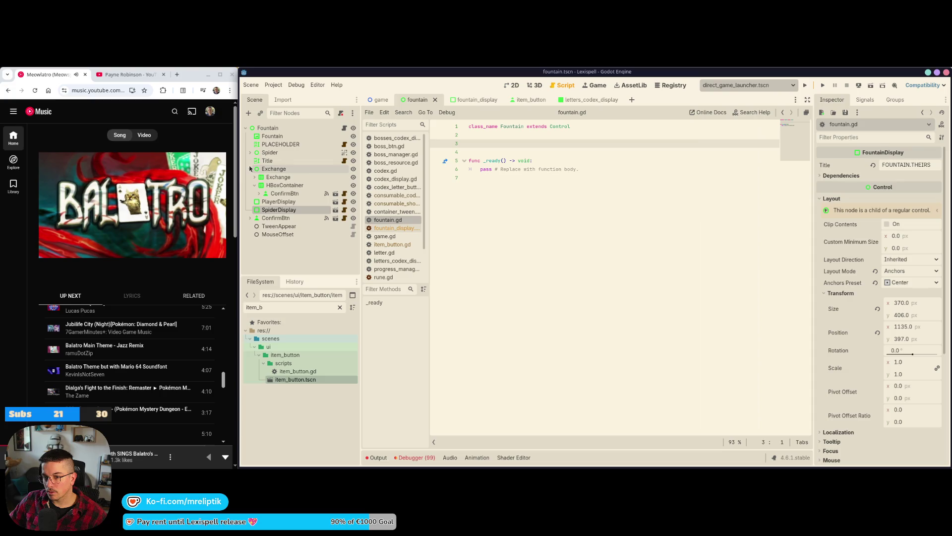
click(276, 218)
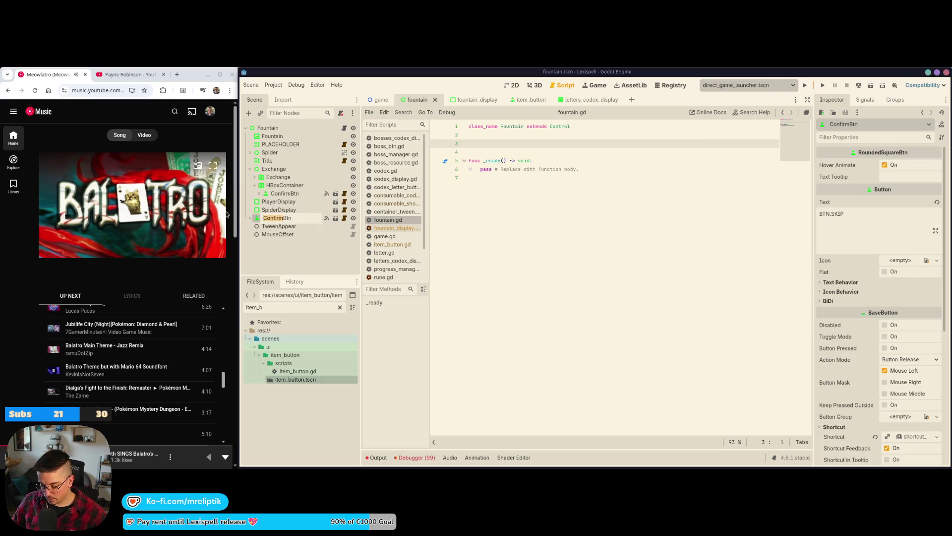
text(SkipBtn)
key(Return)
key(ctrl+s)
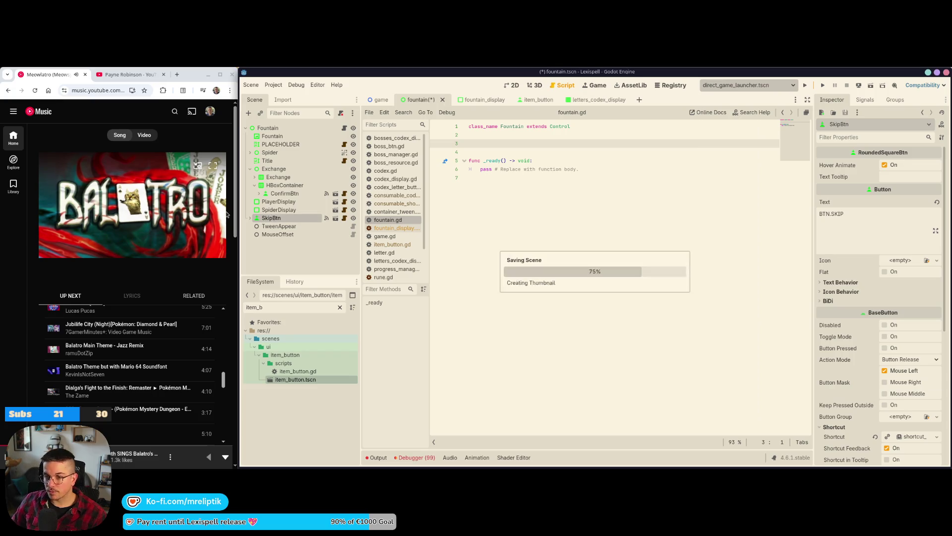
Make ConfirmBtn, PlayerDisplay, SpiderDisplay and SkipBtn accessible as scene-unique names.
shift+click(278, 194)
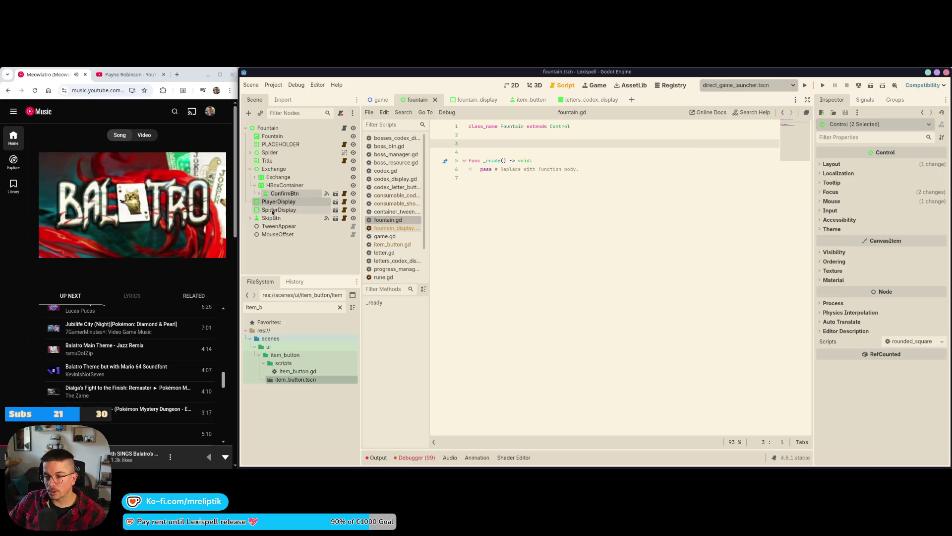
mouse_move(297, 204)
mouse_down()
mouse_move(488, 139)
mouse_move(301, 203)
mouse_move(304, 195)
mouse_up()
click(294, 197)
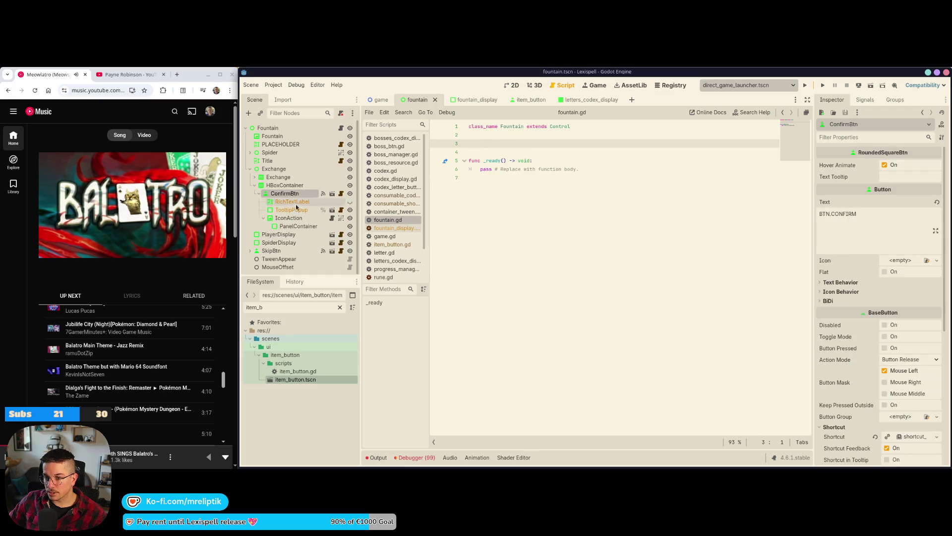
shift+click(277, 210)
ctrl+click(273, 218)
right_click(292, 218)
click(345, 310)
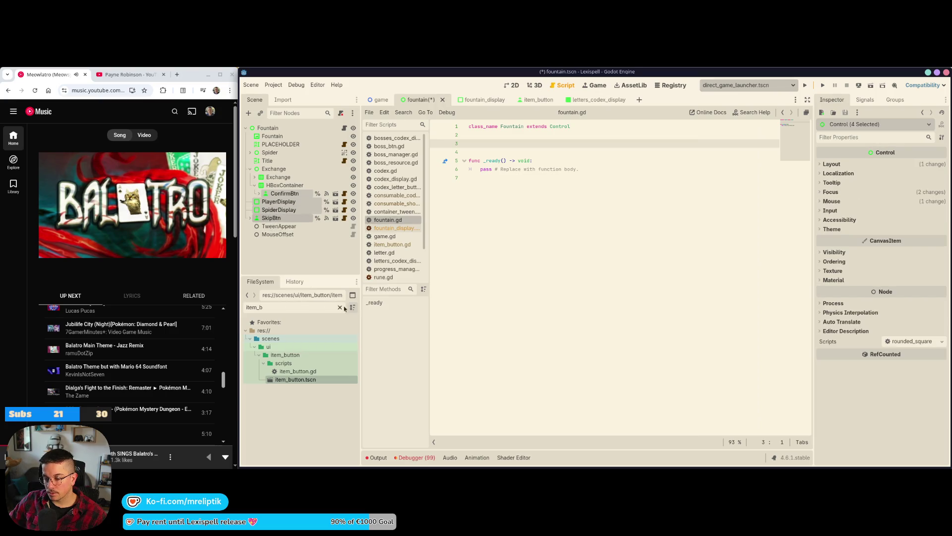
drag(285, 198, 469, 143)
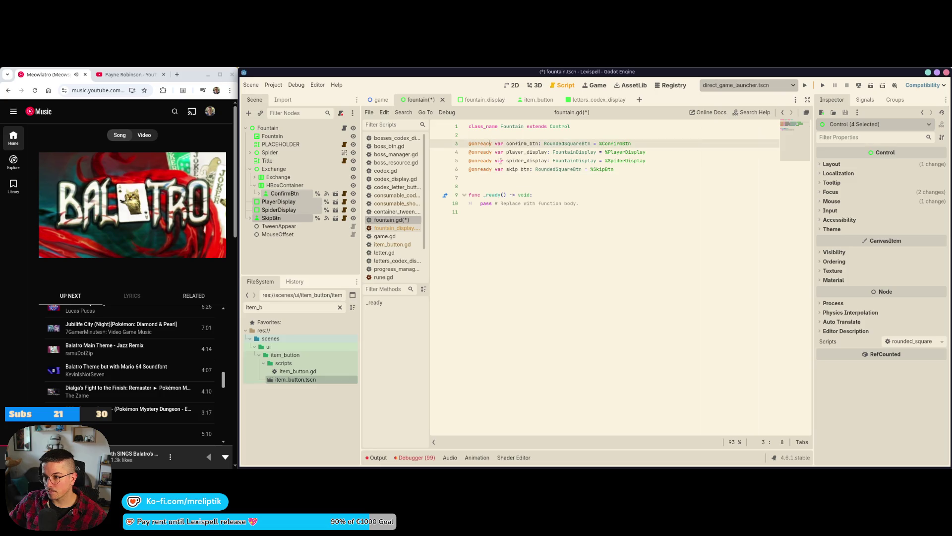
click(493, 182)
key(BackSpace)
Replace the pass in _ready with a player_display.fill_in_letters() call.
key(ctrl+s)
click(515, 169)
click(520, 143)
double_click(527, 151)
drag(479, 195, 612, 196)
text(pla)
key(Return)
text(.)
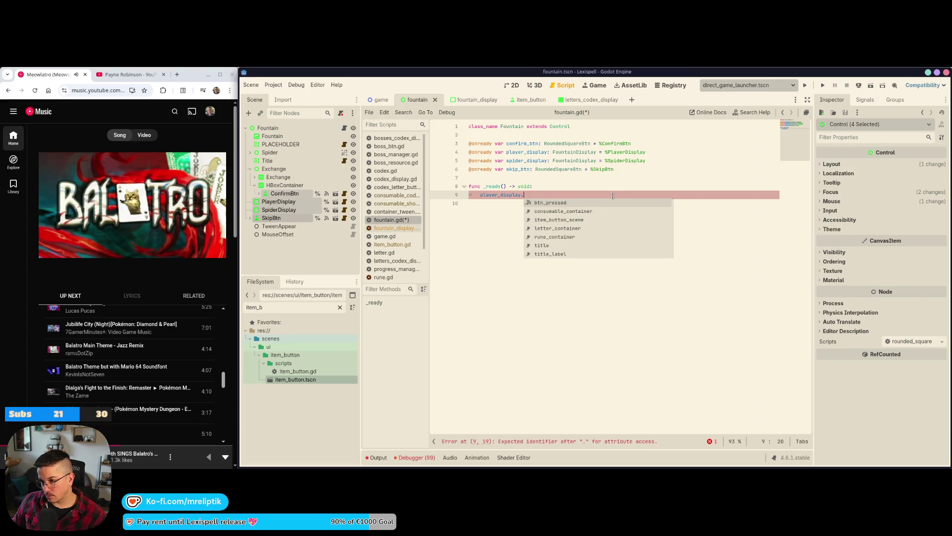
key(Down)
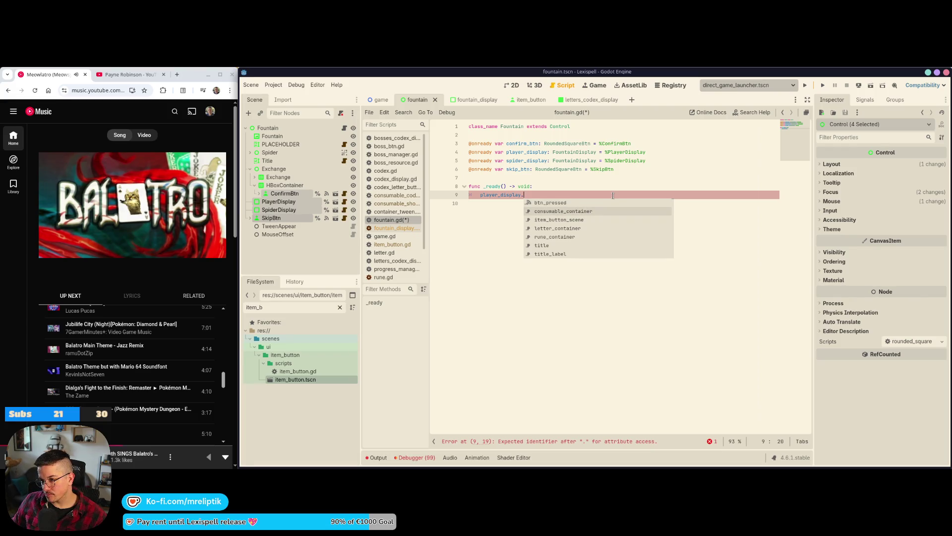
text(fi)
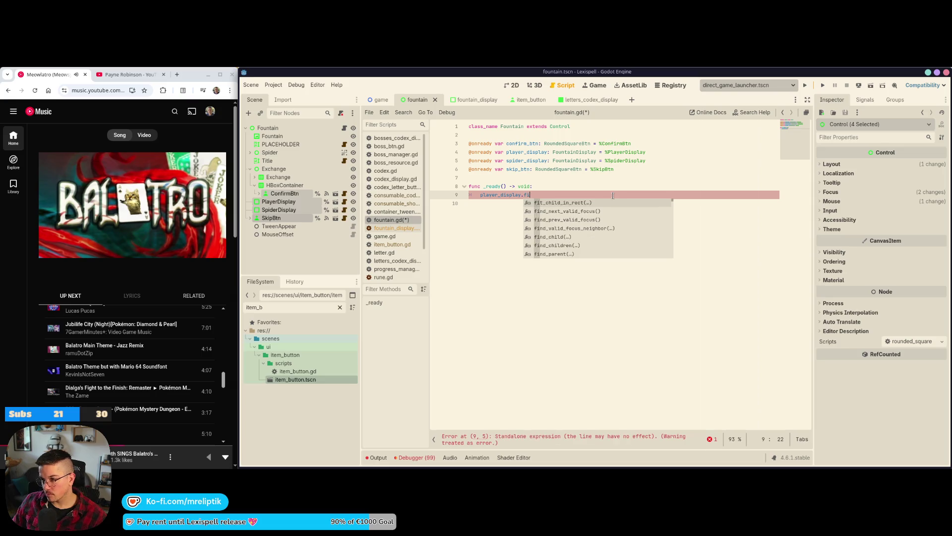
key(BackSpace)
text(ill_)
key(Down)
key(Return)
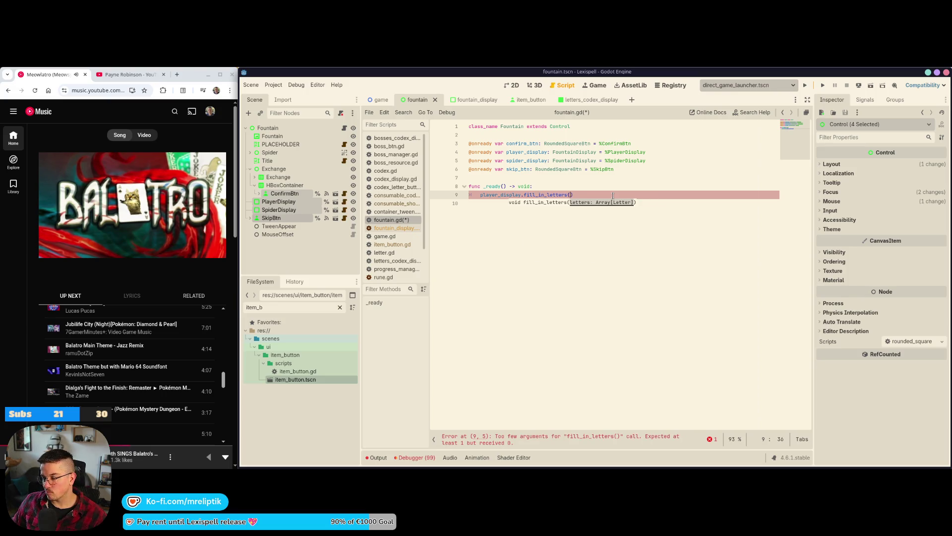
Duplicate the call into fill_in_consumables() and fill_in_runes().
key(ctrl+shift+d)
key(ctrl+shift+d)
key(Up)
key(Left)
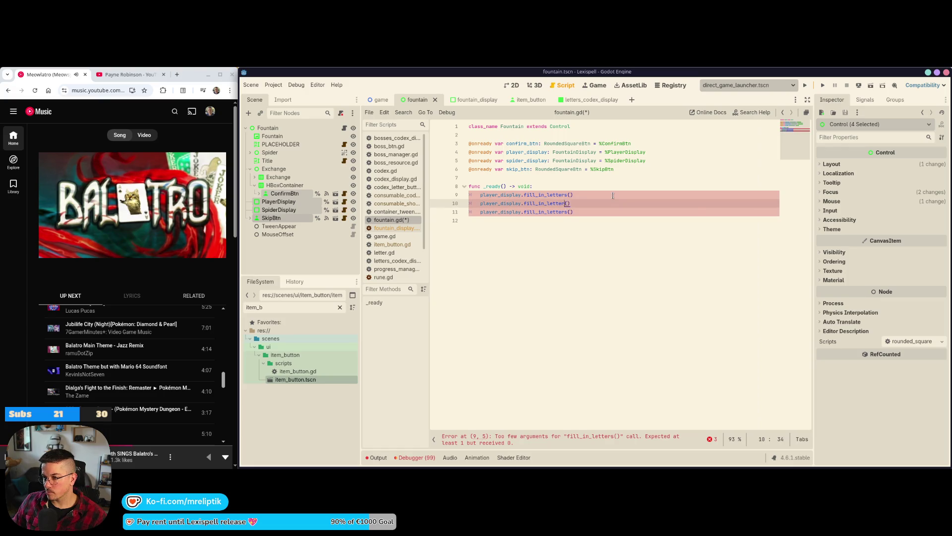
key(BackSpace)
key(BackSpace)
key(BackSpace)
text(con)
key(Return)
key(Down)
key(BackSpace)
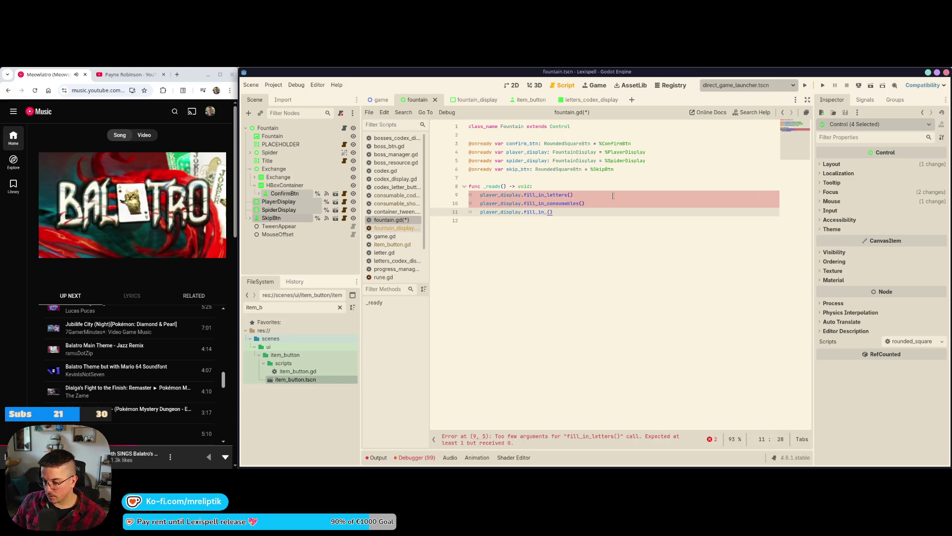
text(_ru)
key(Return)
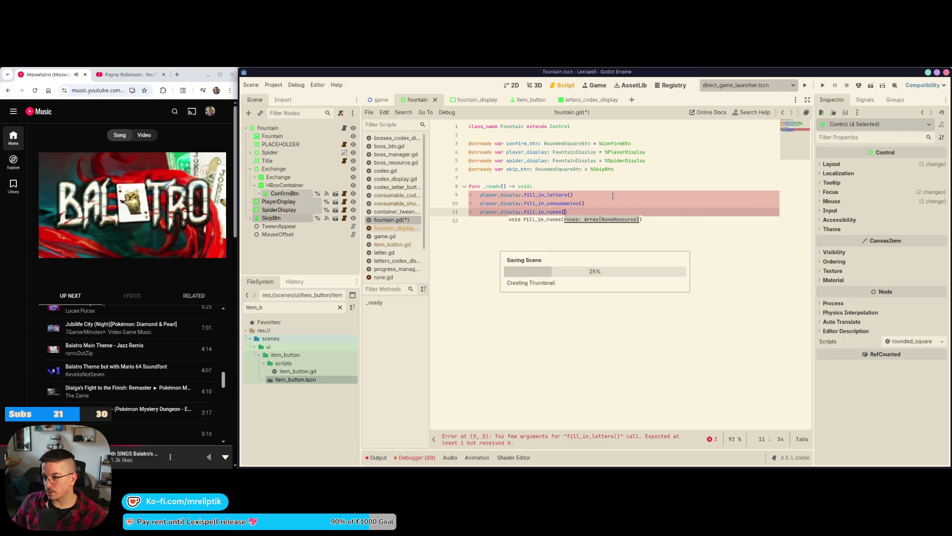
Pass Globals.backpack.letters to fill_in_letters and save fountain.gd.
click(538, 195)
key(Down)
key(End)
click(573, 194)
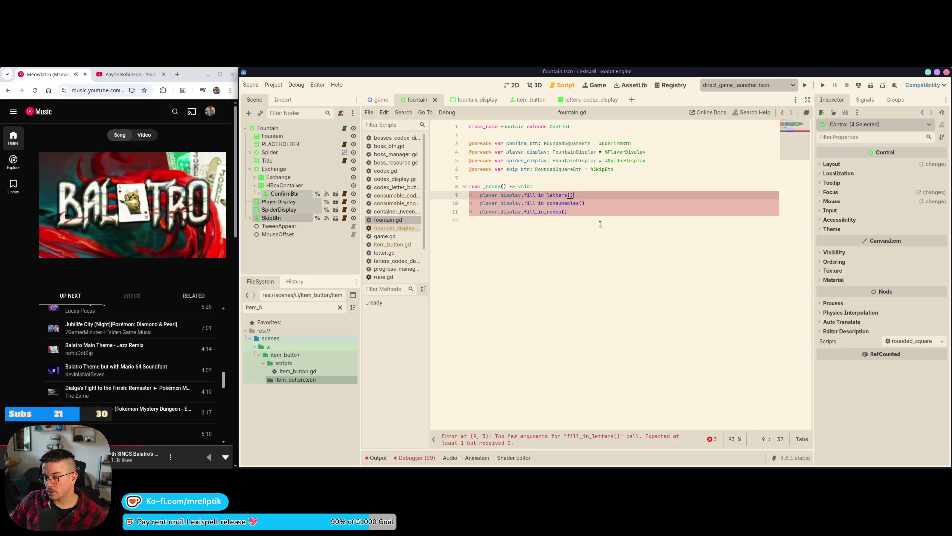
text(lobals.)
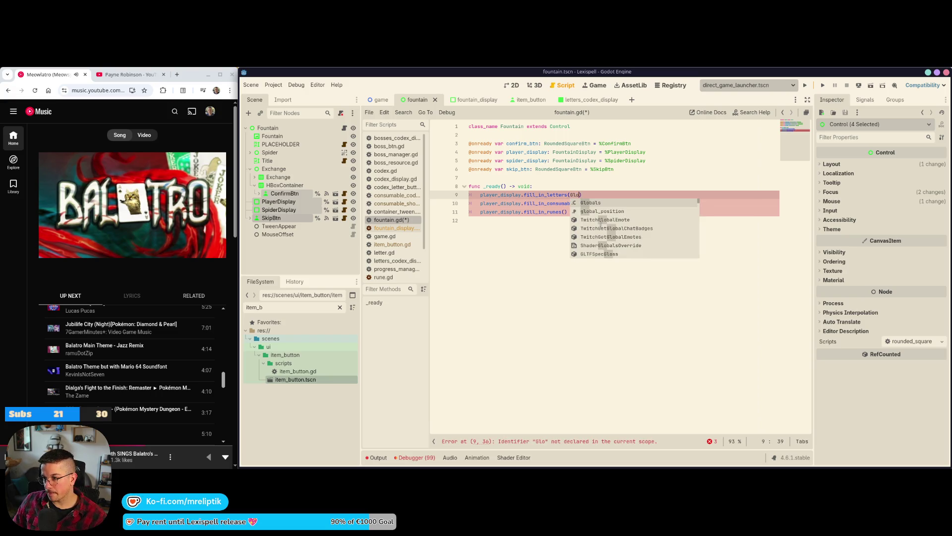
key(BackSpace)
key(BackSpace)
key(BackSpace)
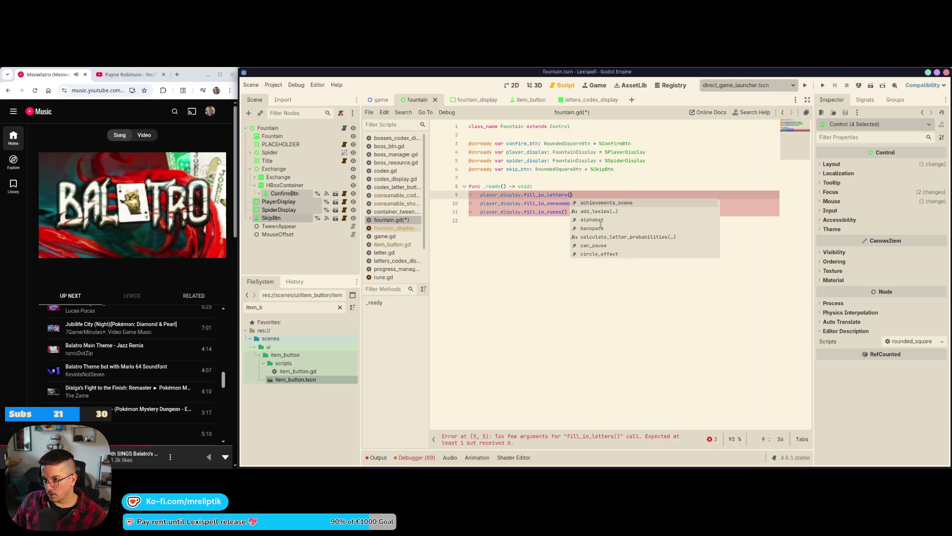
text(Globals.)
text(backpack.l)
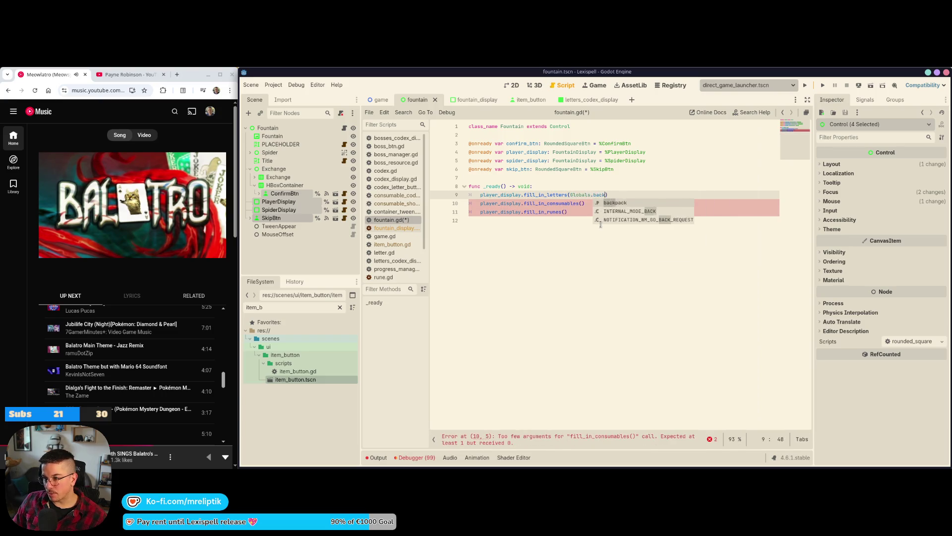
text(ett)
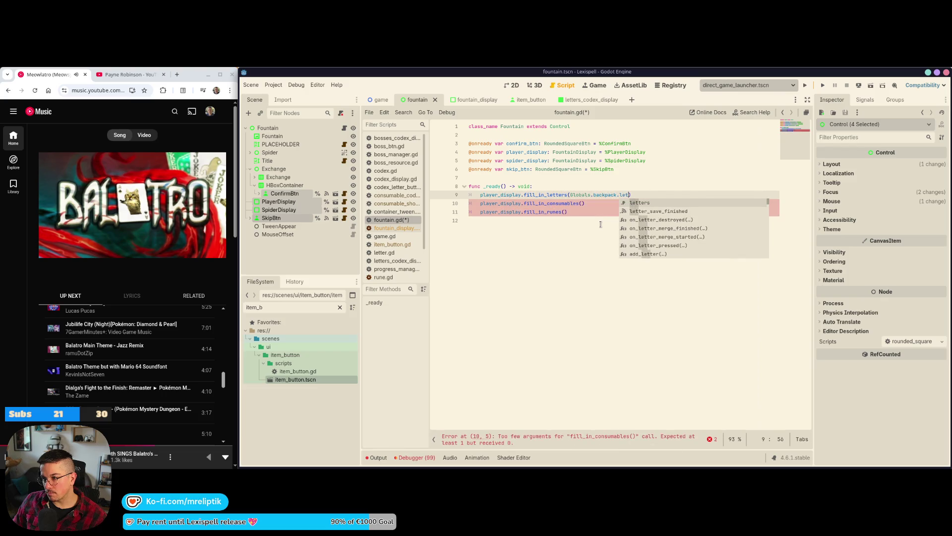
key(Return)
key(ctrl+s)
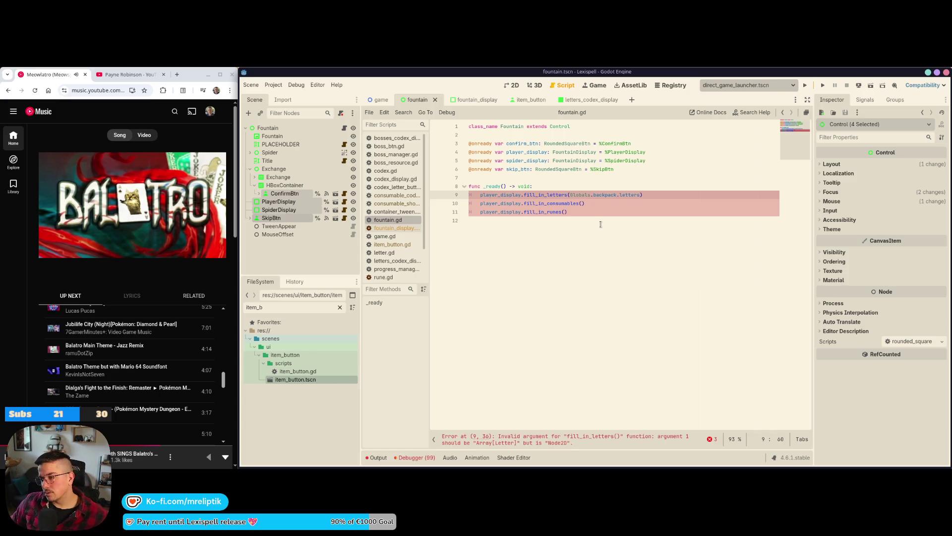
Look up the backpack definition in globals.gd, then open the game scene's node filter.
key(Down)
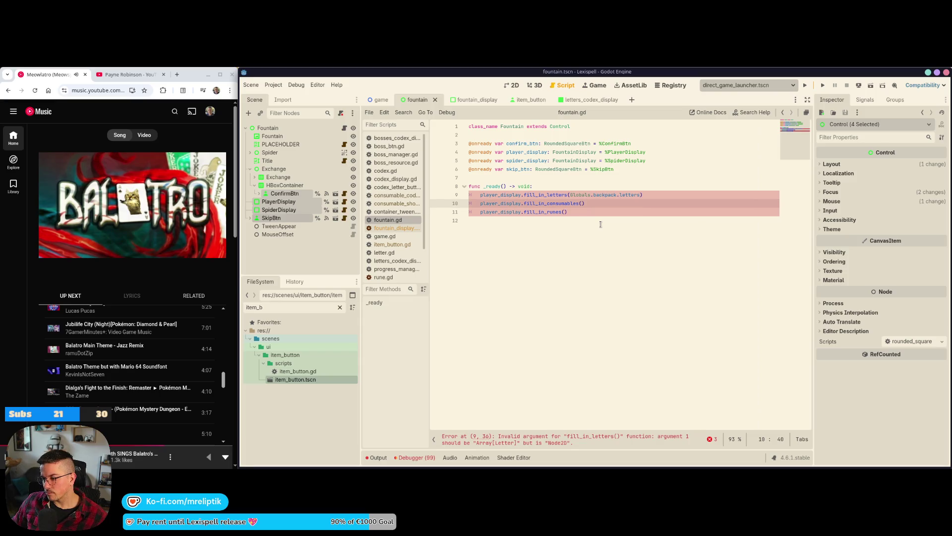
key(Up)
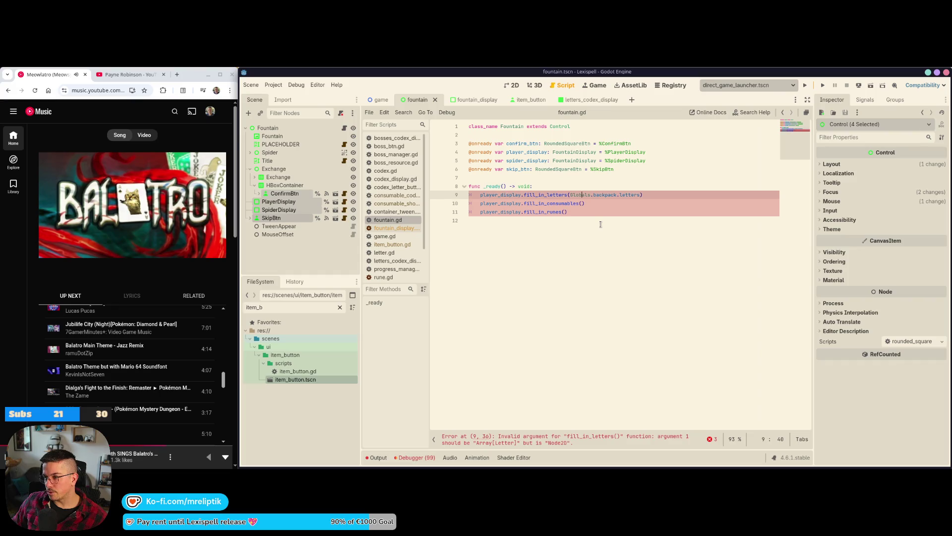
key(ctrl+Right)
key(ctrl+Right)
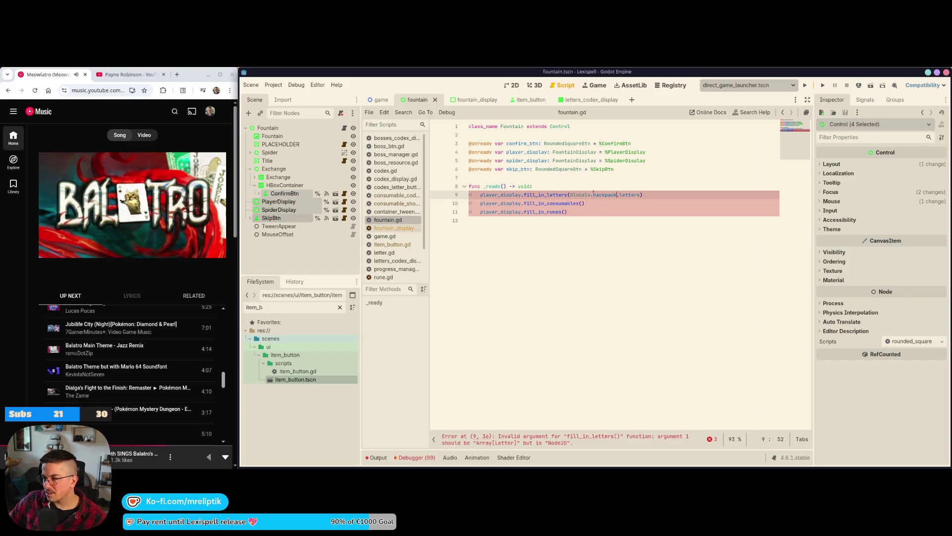
ctrl+click(596, 198)
scroll(540, 247, down, 10)
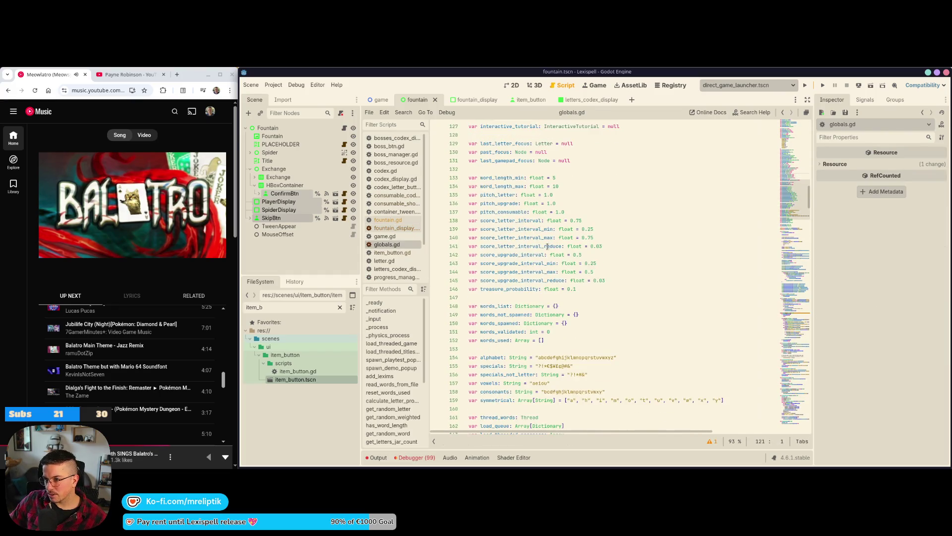
scroll(541, 248, down, 2)
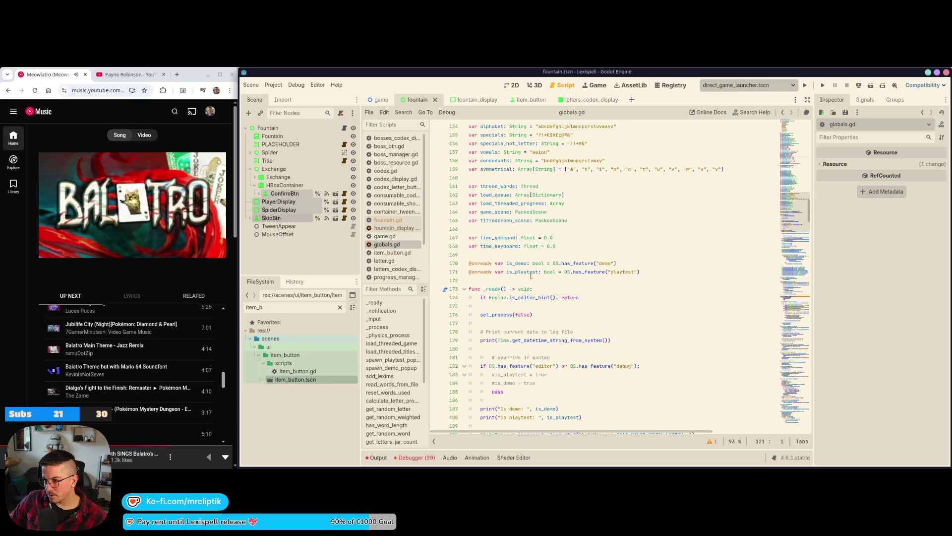
click(498, 197)
scroll(519, 268, up, 4)
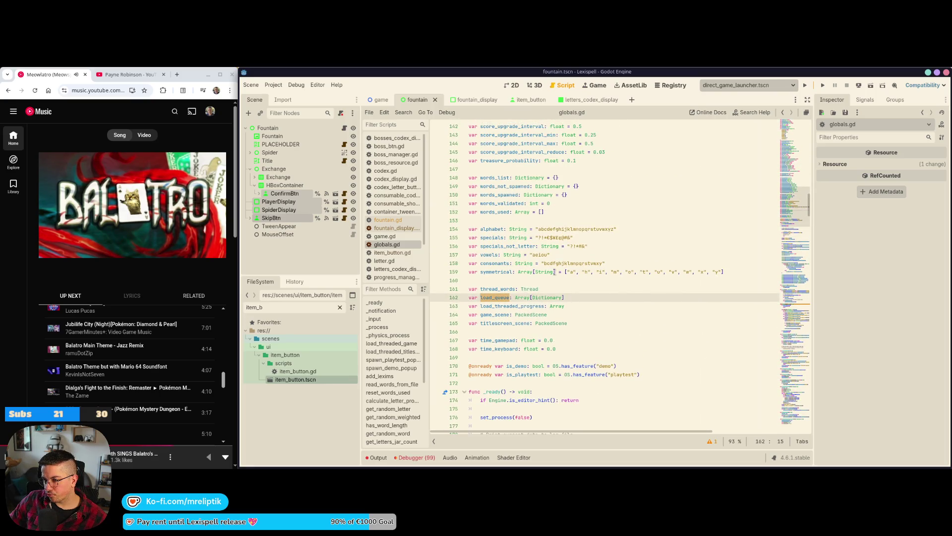
scroll(554, 273, up, 5)
scroll(494, 284, up, 17)
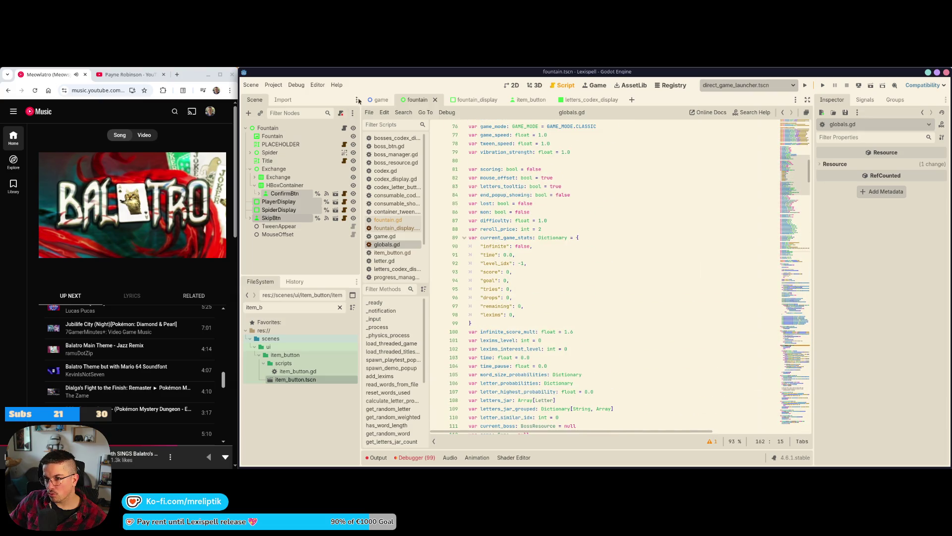
click(380, 99)
click(292, 113)
Filter the game scene for 'bac' and open backpack.gd to check merging_letters.
text(bac)
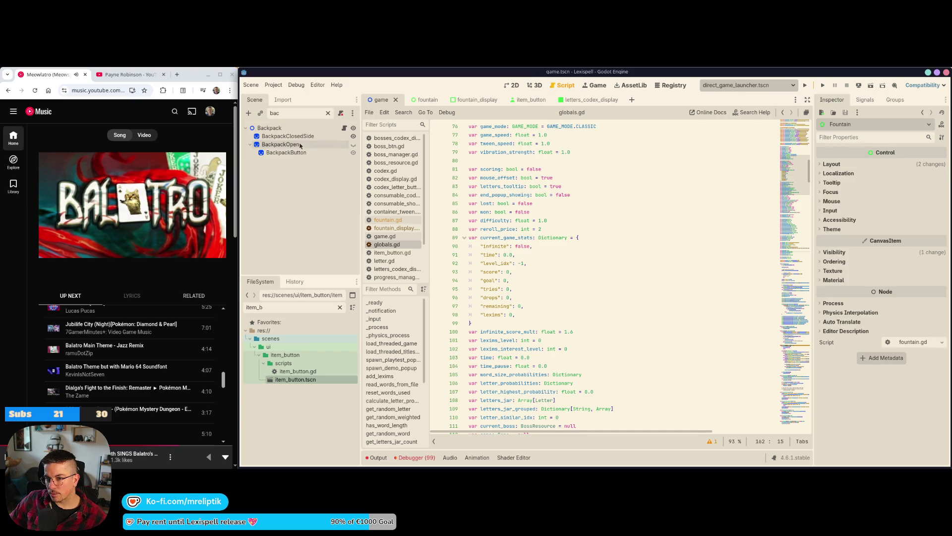
click(340, 127)
click(328, 113)
scroll(556, 334, up, 20)
scroll(555, 334, up, 20)
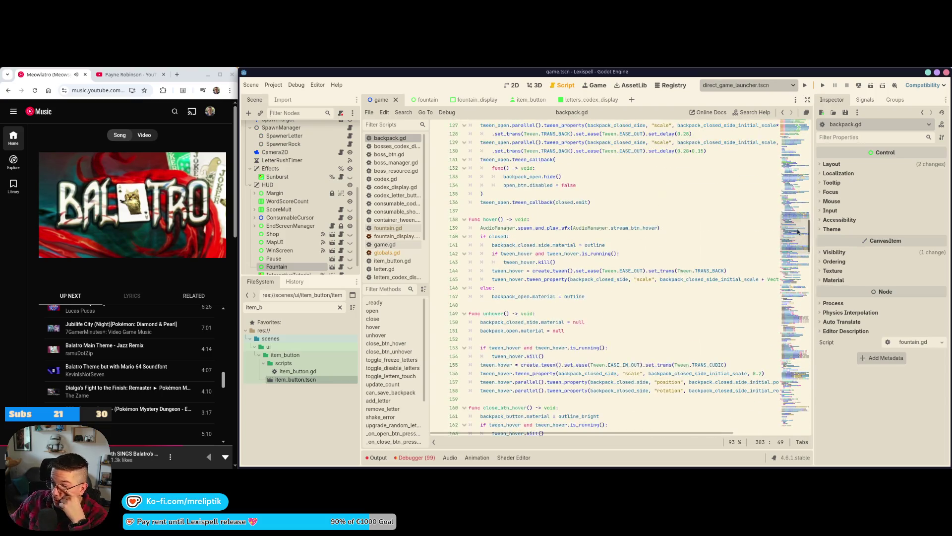
double_click(499, 280)
scroll(622, 346, down, 5)
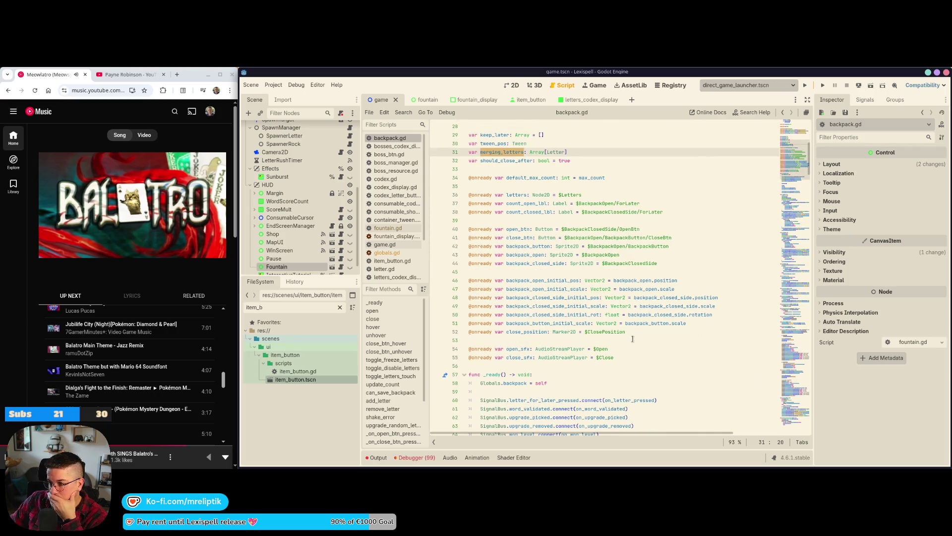
scroll(632, 338, up, 5)
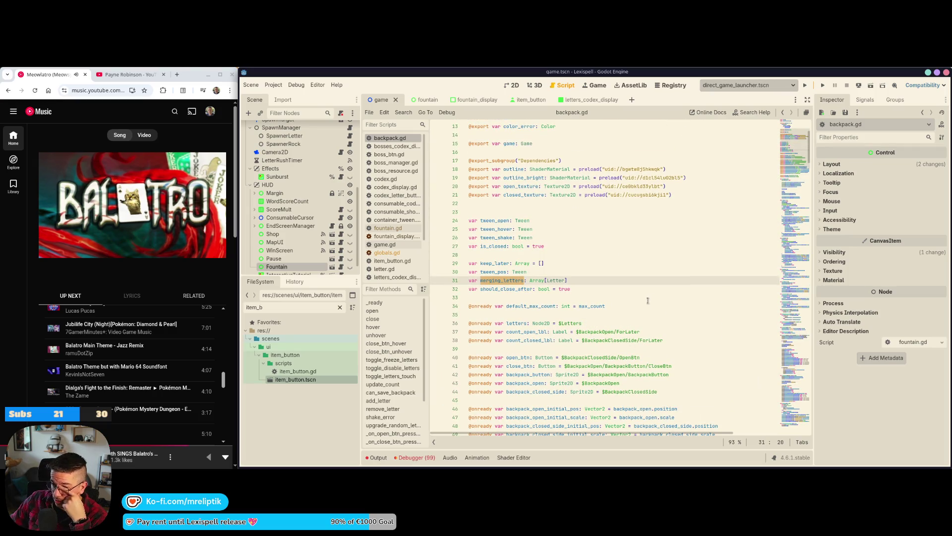
Inspect the letters variable and its usages in backpack.gd.
double_click(514, 323)
scroll(624, 325, down, 4)
scroll(625, 325, down, 3)
scroll(629, 322, up, 9)
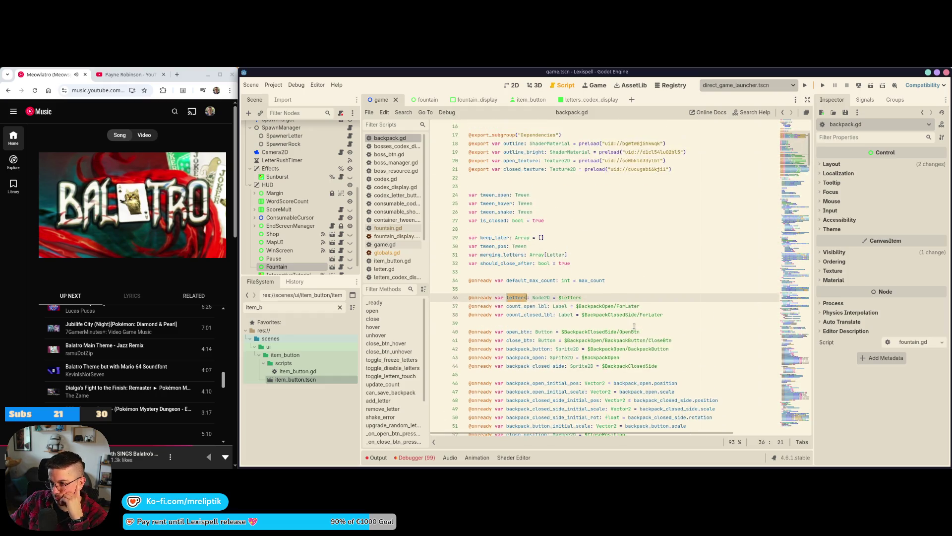
scroll(632, 326, down, 4)
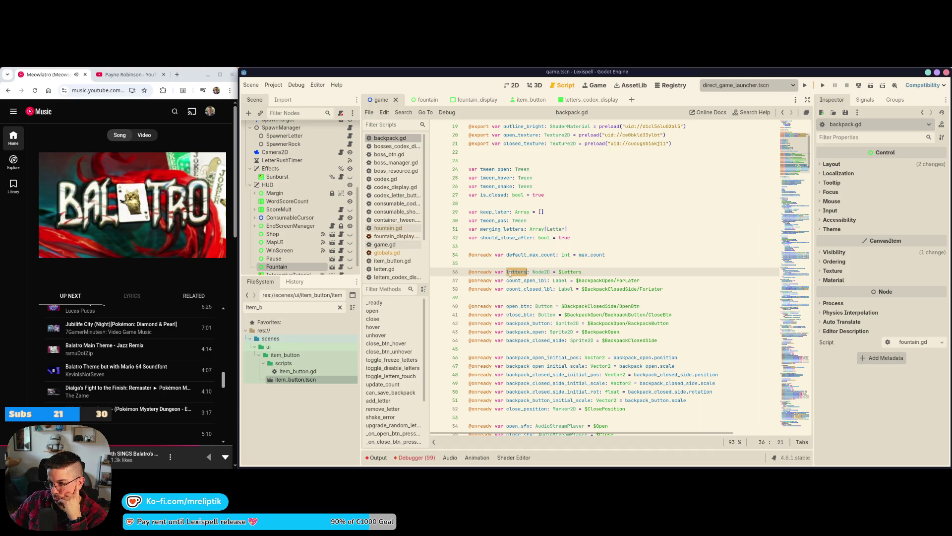
scroll(639, 306, down, 4)
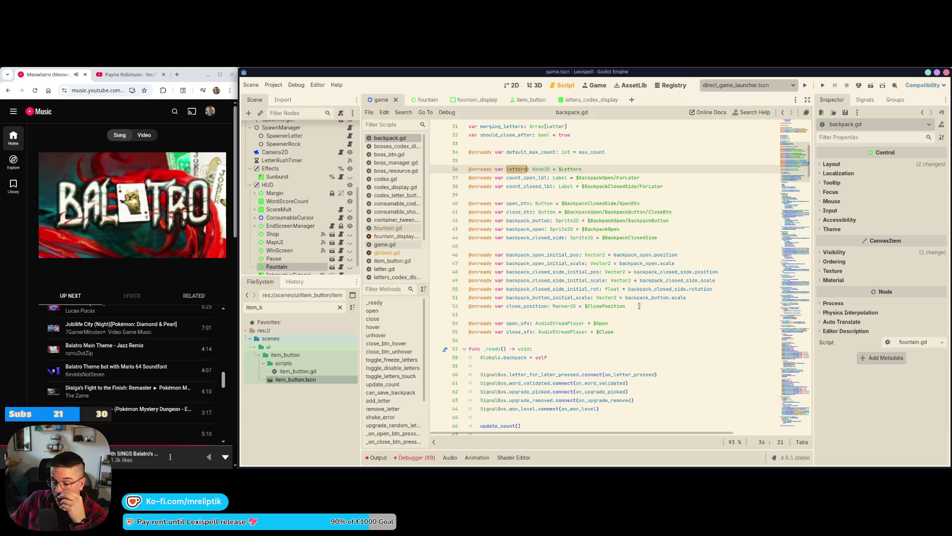
right_click(516, 170)
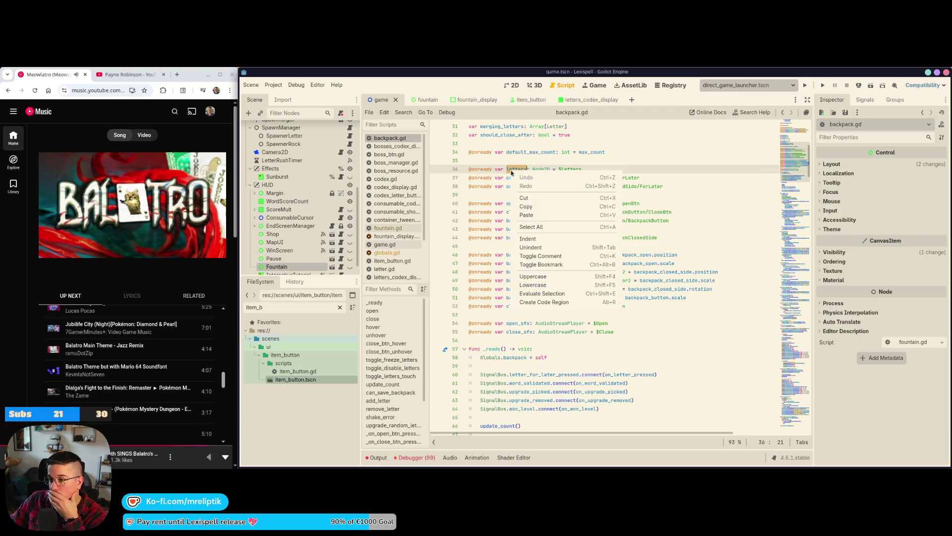
click(535, 209)
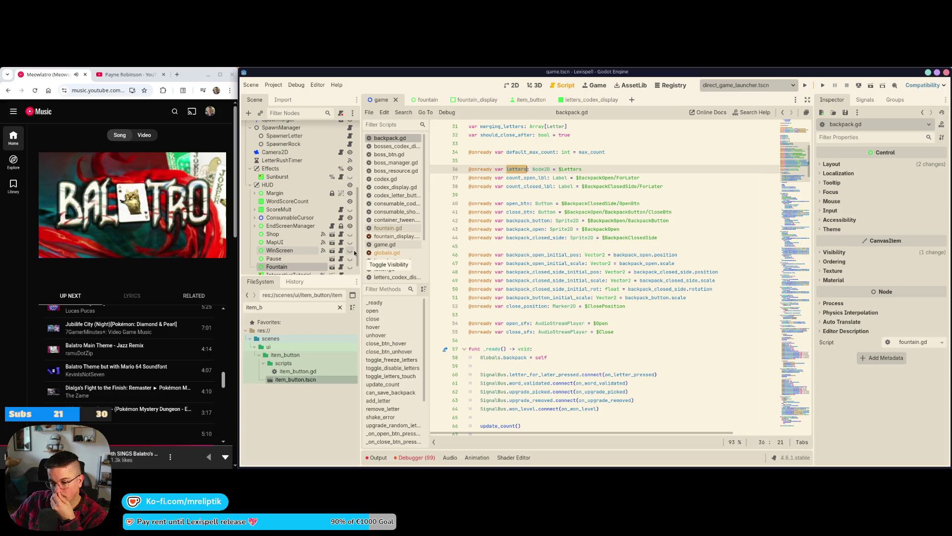
Type keep_later on line 29 as Array[Letter] and save backpack.gd.
click(393, 401)
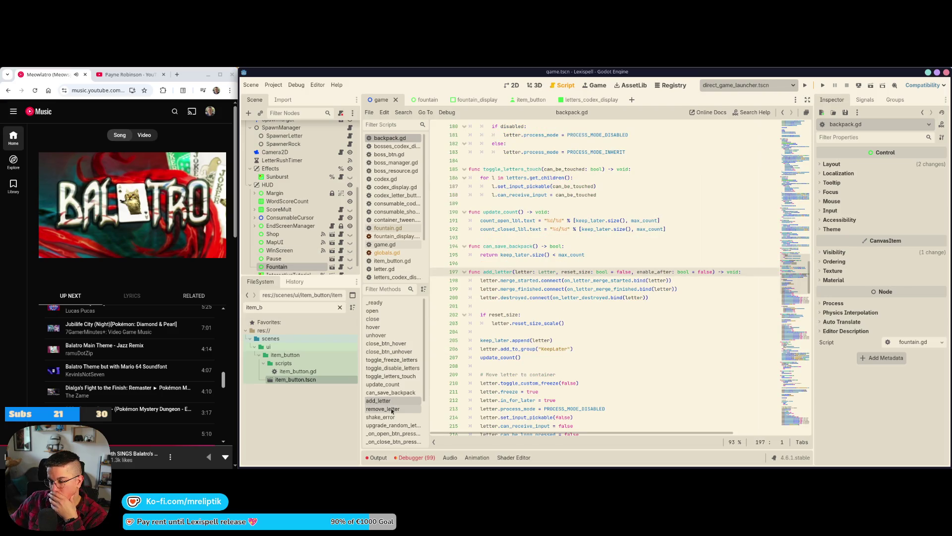
scroll(575, 357, down, 4)
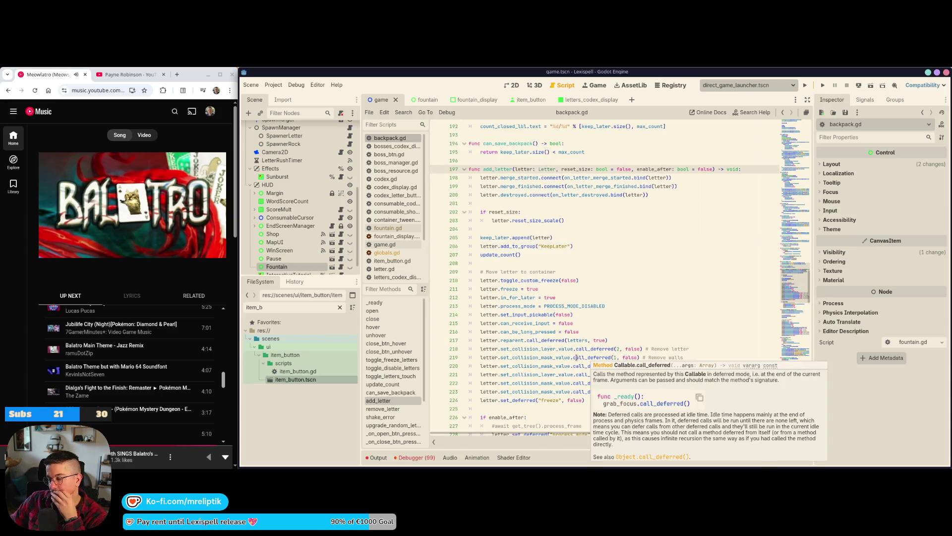
mouse_move(553, 356)
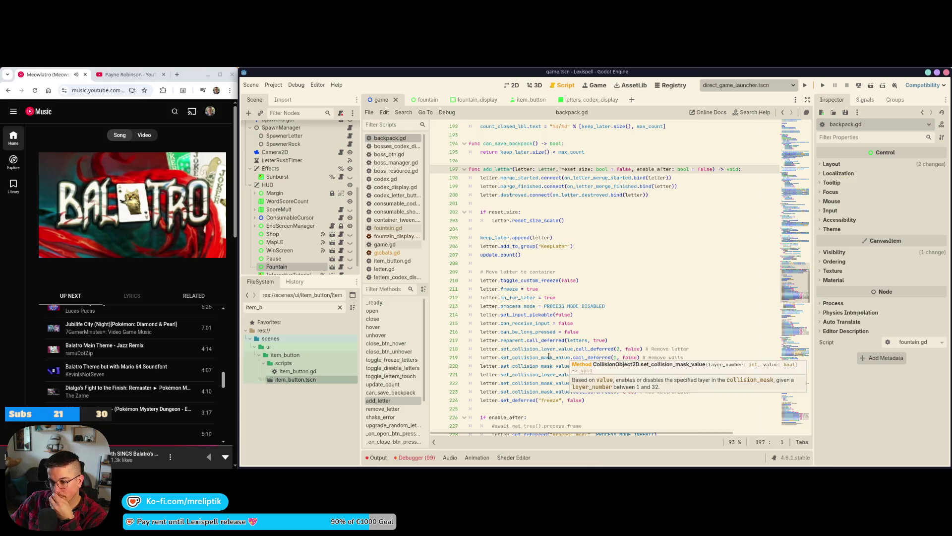
click(497, 237)
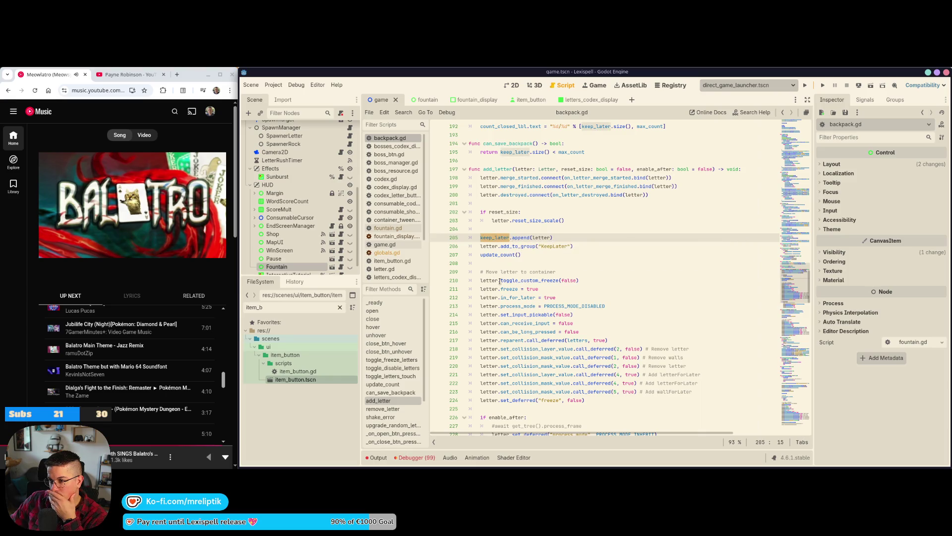
scroll(499, 240, up, 20)
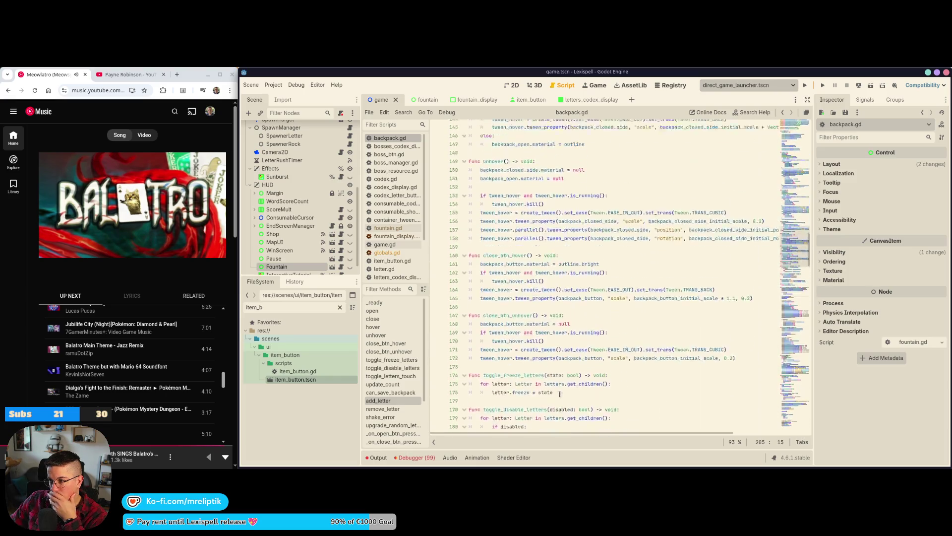
scroll(568, 391, up, 12)
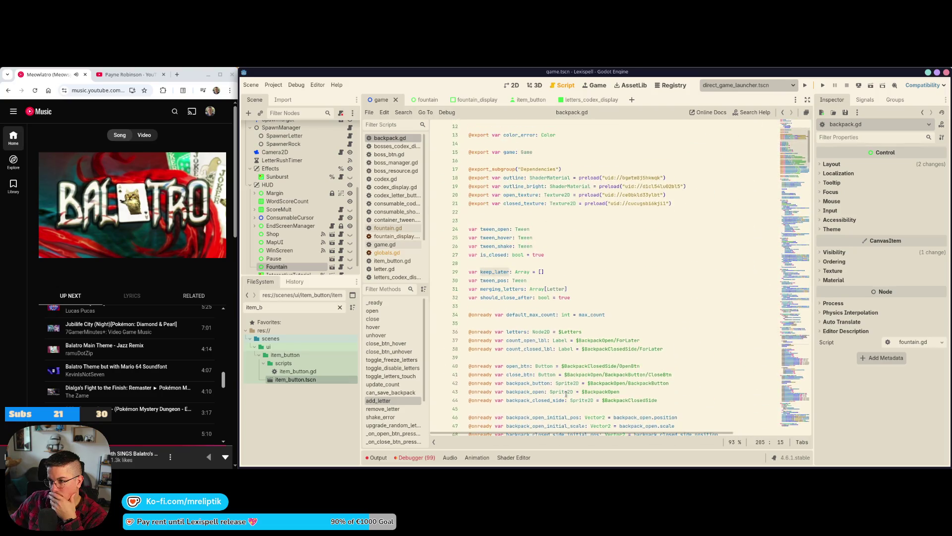
click(530, 272)
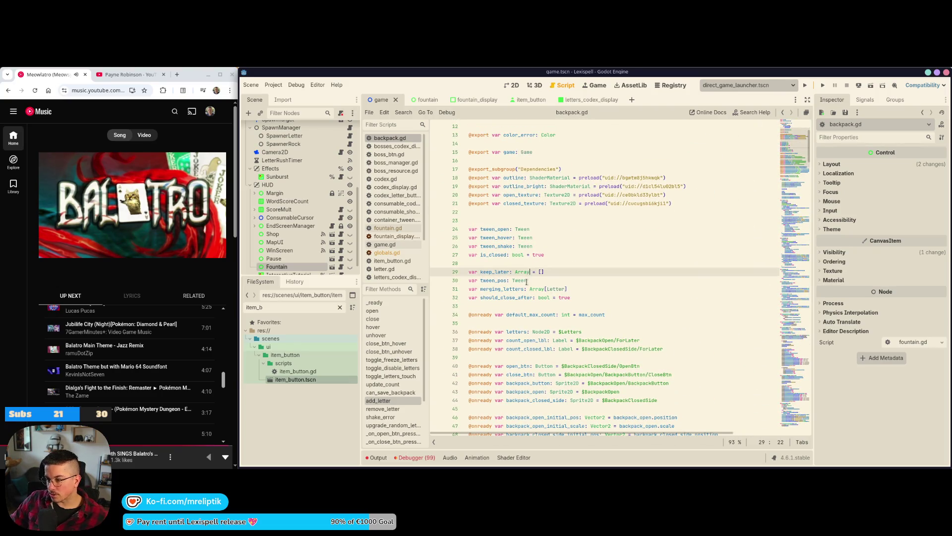
text([Letter)
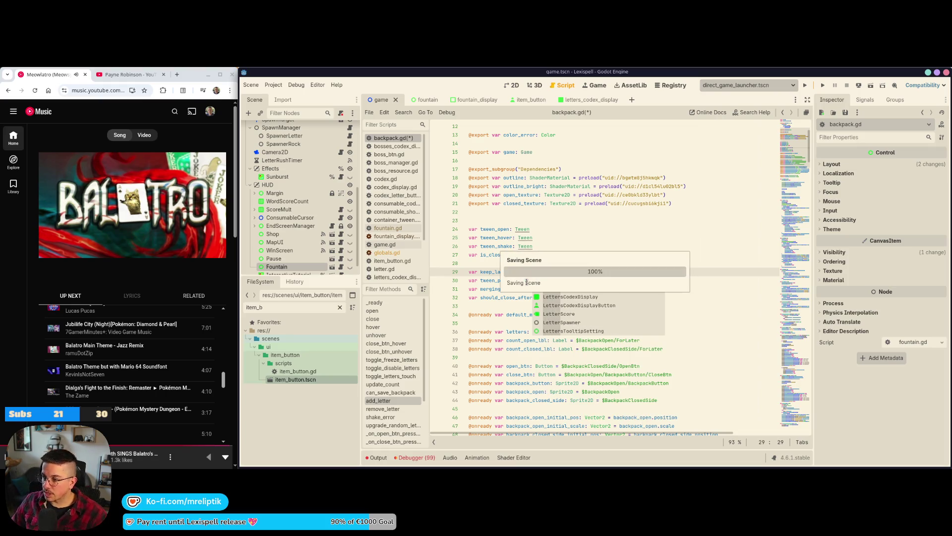
key(Escape)
double_click(494, 272)
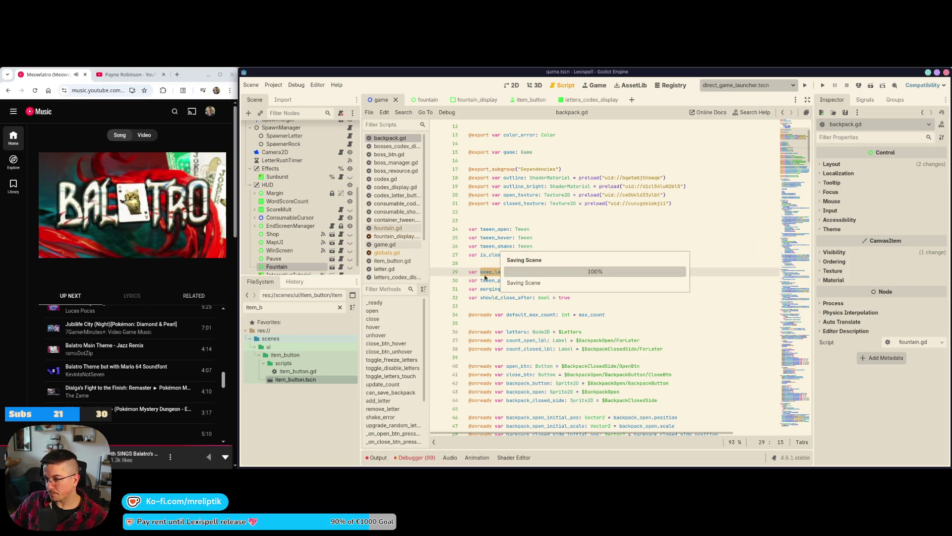
In fountain.gd, pass keep_later to fill_in_letters and ConsumableManager.consumables_player to fill_in_consumables.
mouse_move(535, 103)
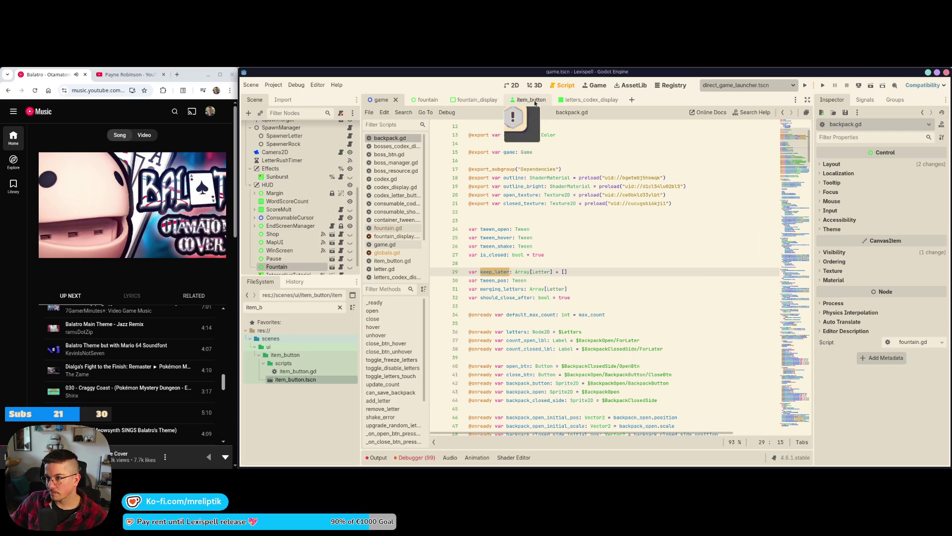
click(423, 101)
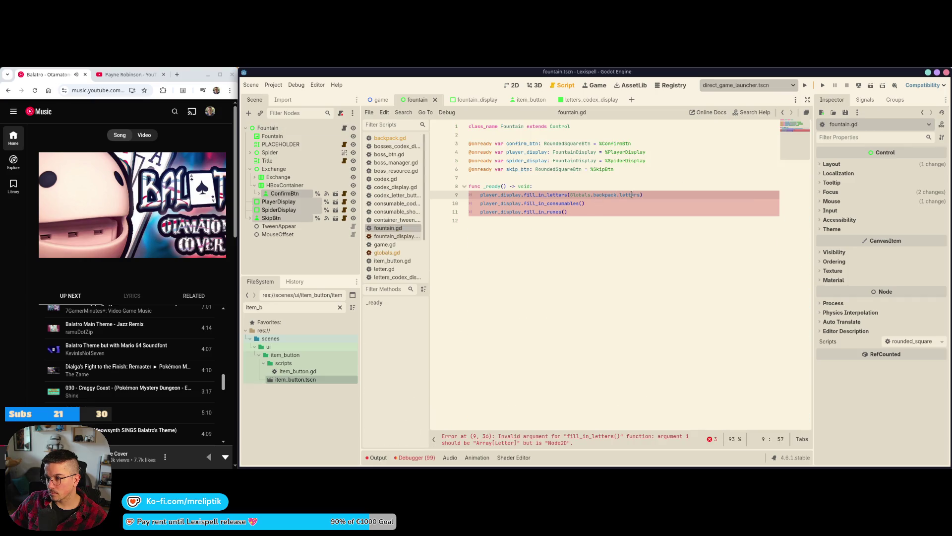
double_click(632, 195)
text(keep_later)
click(582, 203)
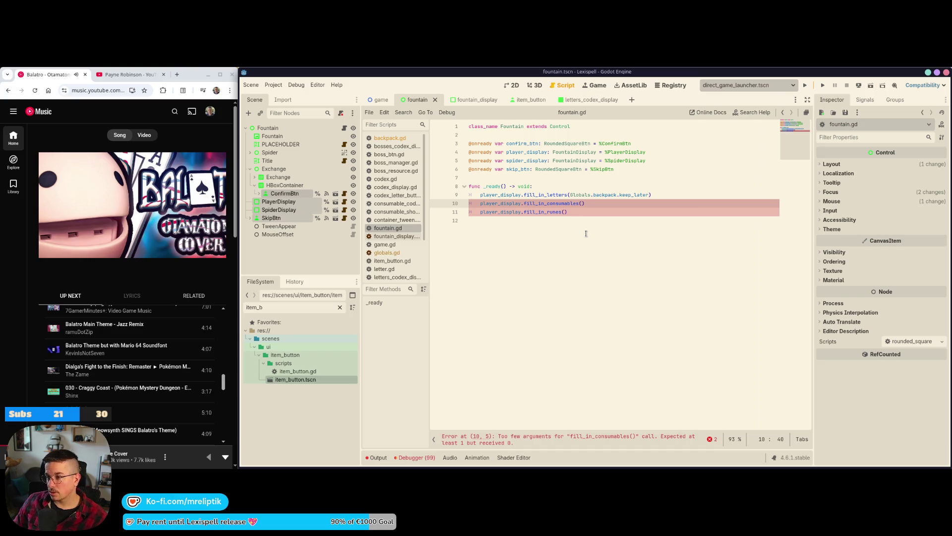
text(Consuma)
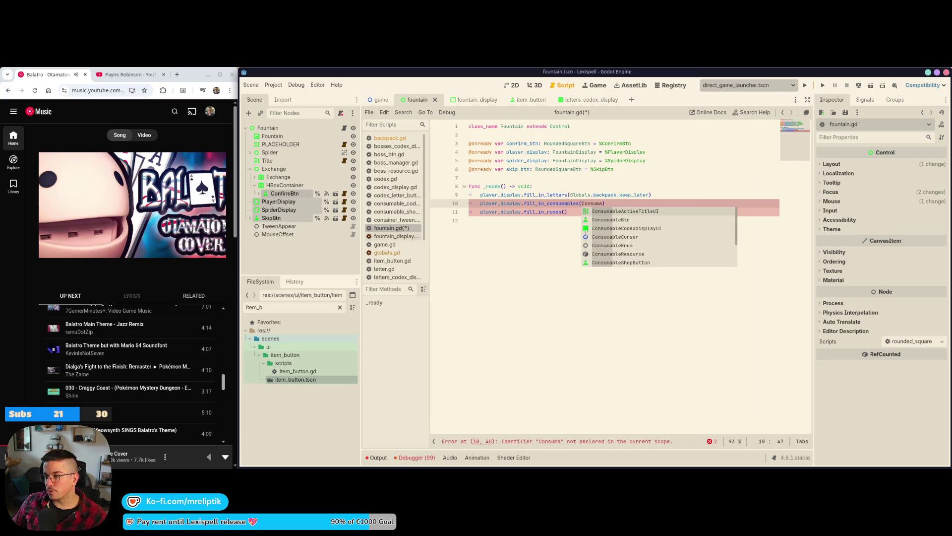
text(bleM)
key(Return)
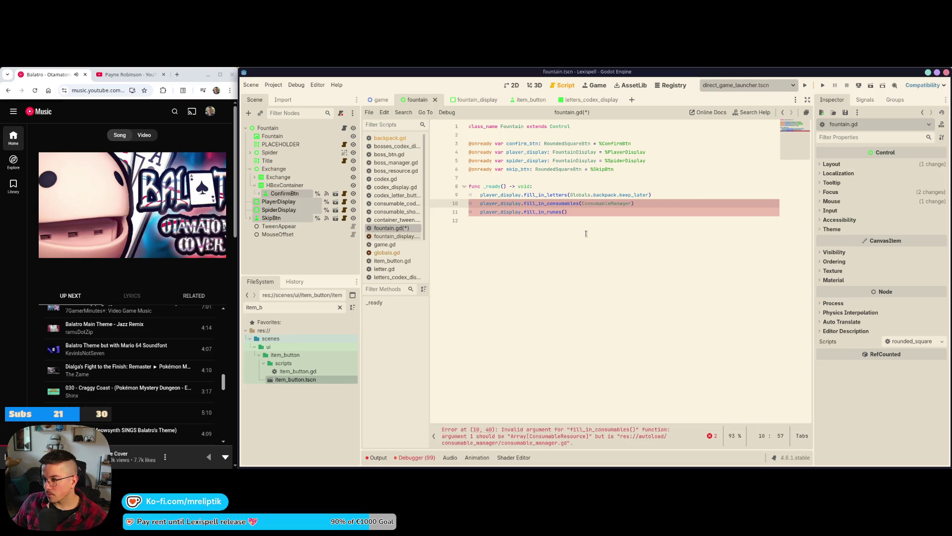
text(.consum)
key(Down)
key(Down)
key(Down)
key(Down)
key(Return)
key(ctrl+s)
Pass RuneManager.runes_player to the fill_in_runes call and save fountain.gd.
key(ctrl+shift+Left)
key(ctrl+shift+Left)
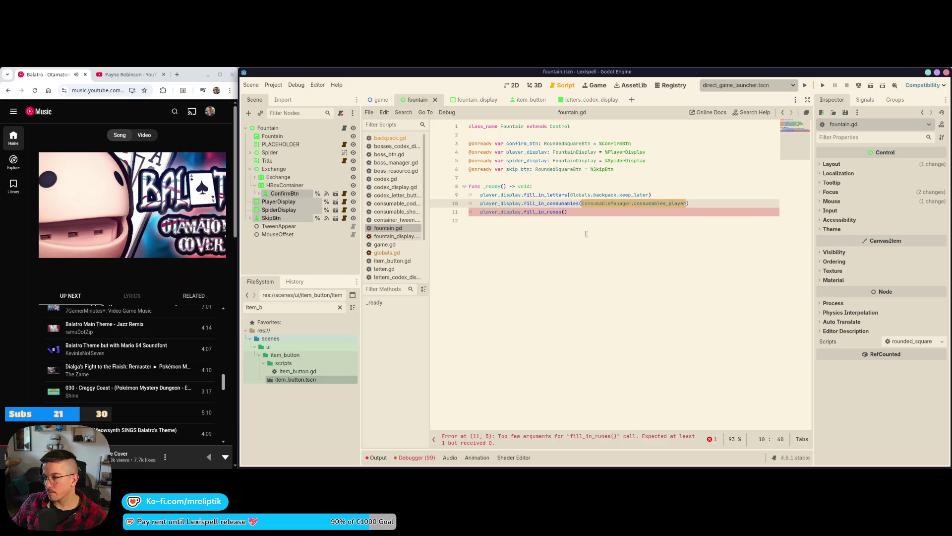
key(ctrl+c)
key(Down)
key(Left)
key(ctrl+v)
key(ctrl+Left)
key(ctrl+Left)
key(ctrl+Left)
key(ctrl+Right)
key(ctrl+Right)
key(ctrl+shift+Right)
text(RuneManager)
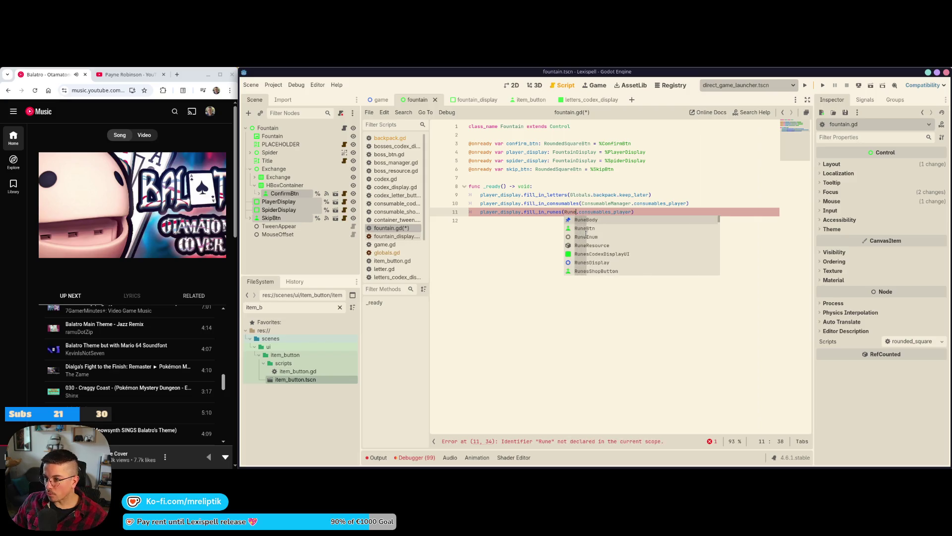
key(ctrl+shift+Right)
key(ctrl+shift+Right)
text(.rune_)
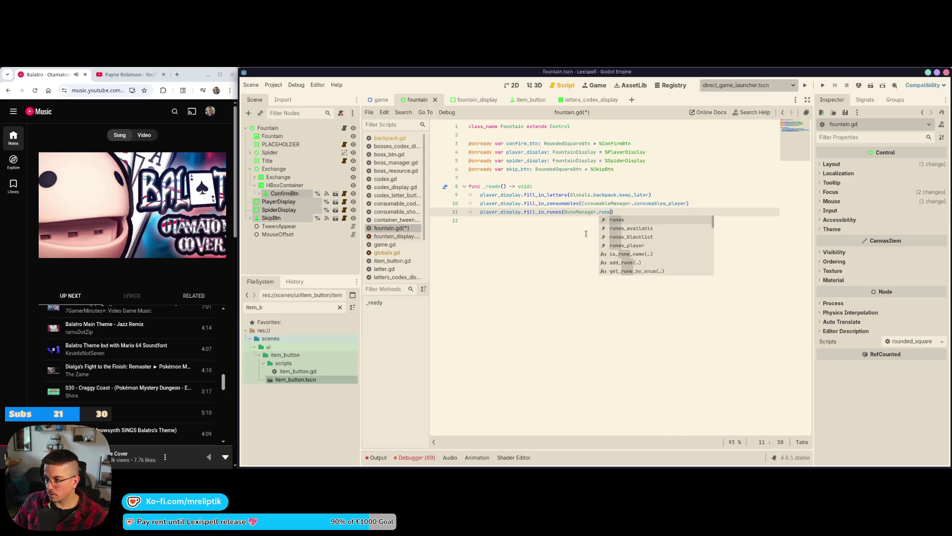
key(BackSpace)
text(s_player)
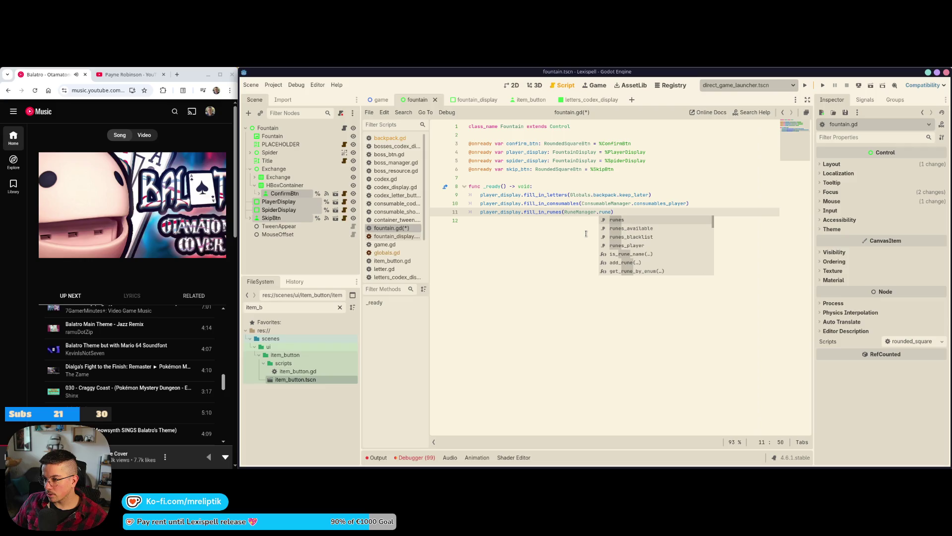
key(ctrl+s)
Start a TODO comment for the Spider below the fill calls in _ready.
click(542, 238)
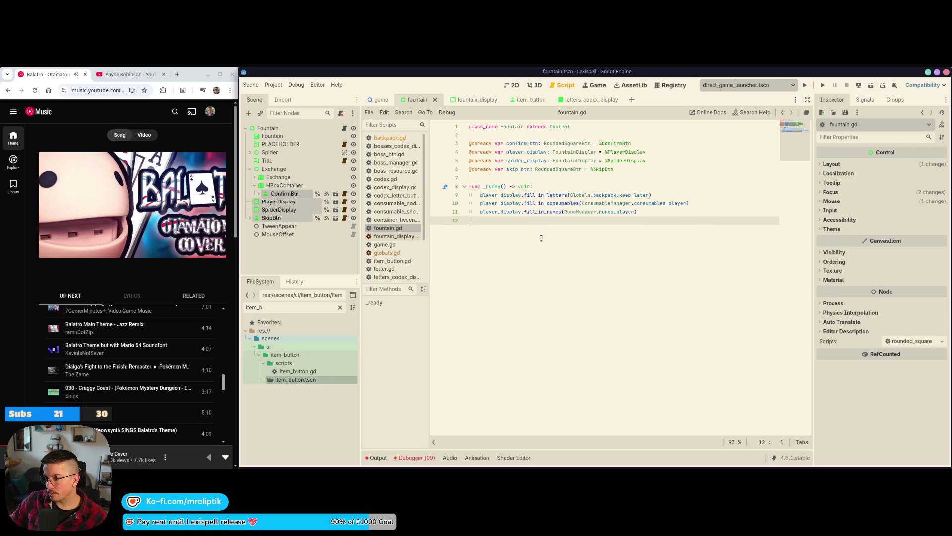
key(Return)
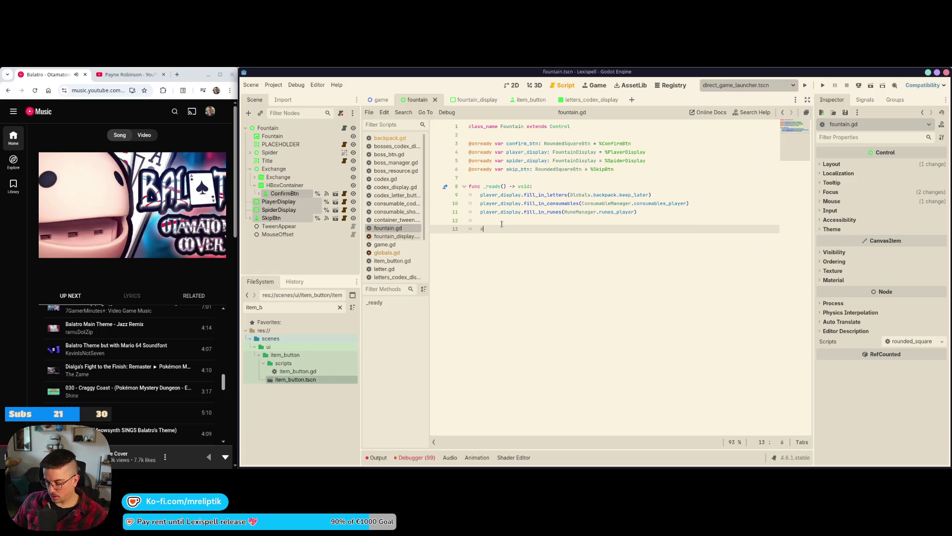
key(BackSpace)
key(BackSpace)
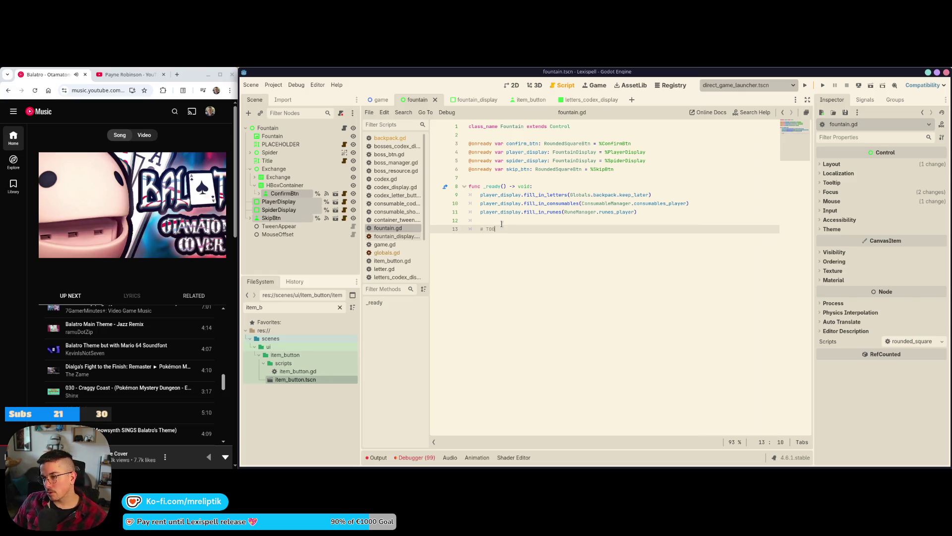
text(D)
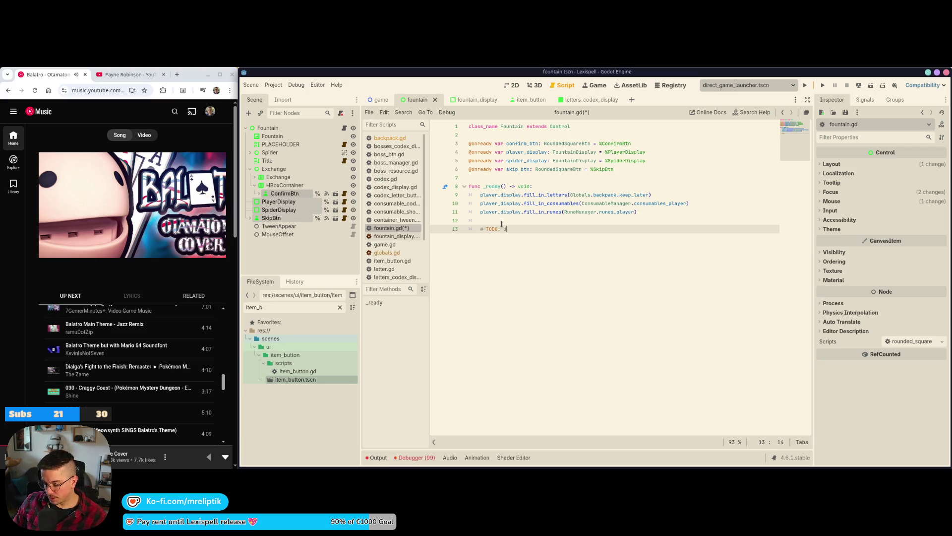
key(BackSpace)
text(ha)
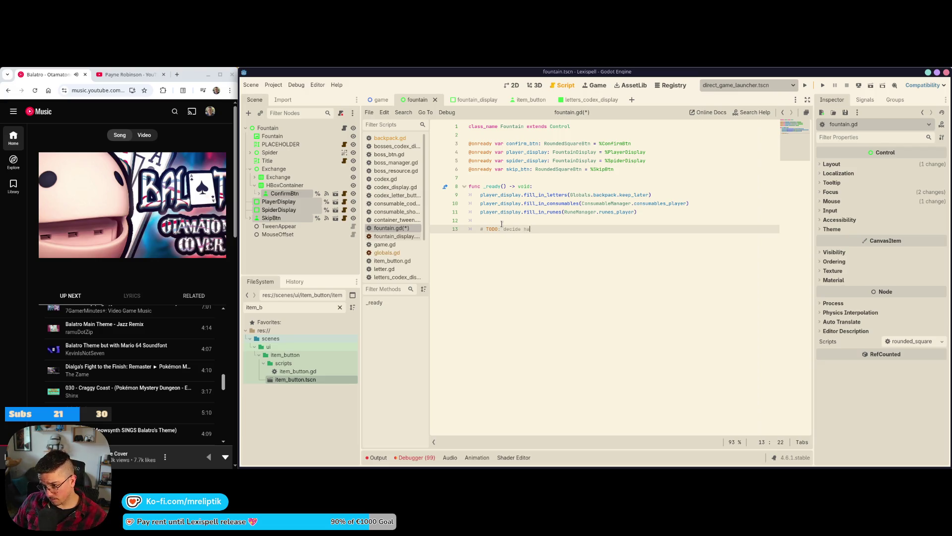
text(hat the Spider sh)
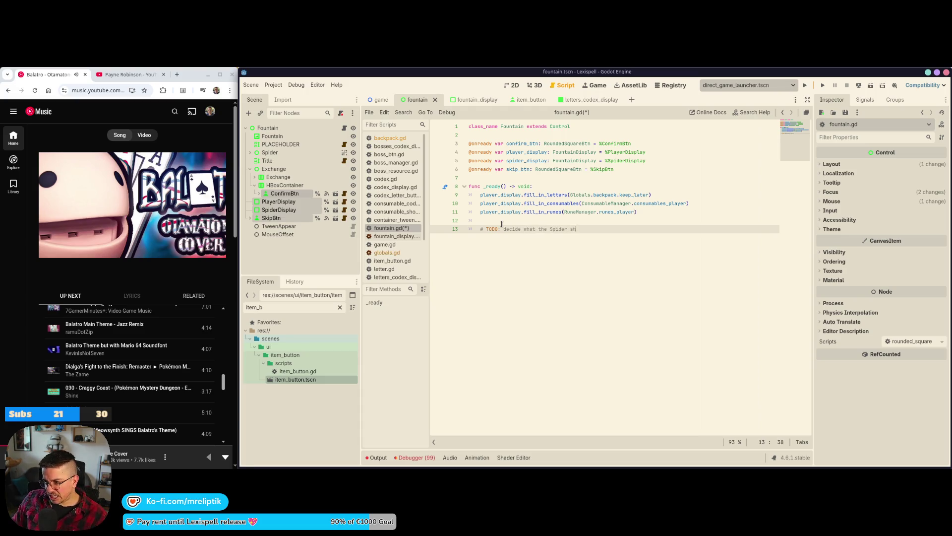
text(?)
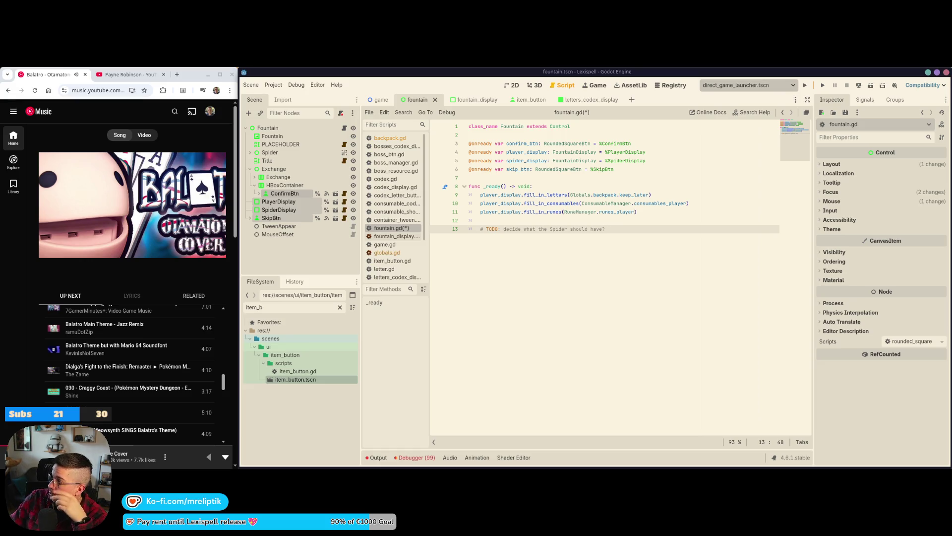
click(488, 133)
key(Return)
key(Return)
key(Up)
text(@export var )
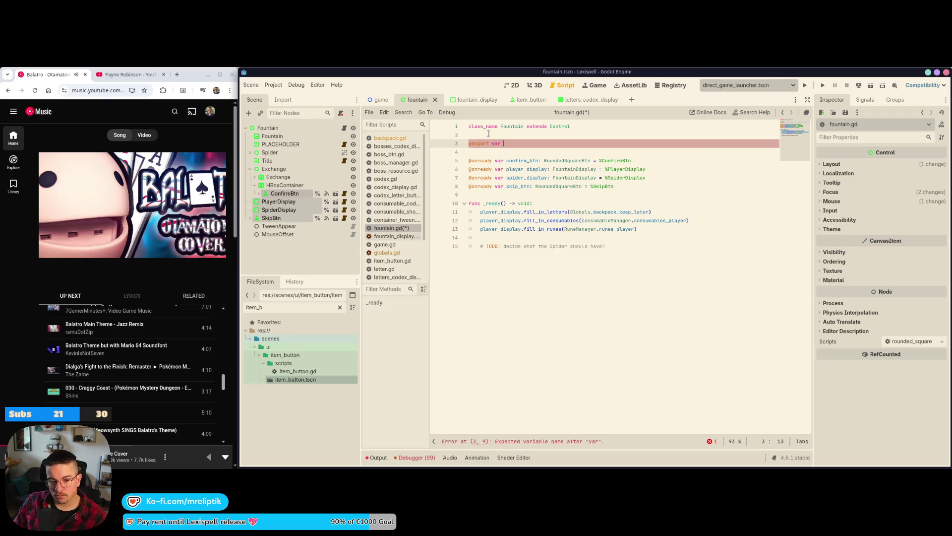
text(consumables_am)
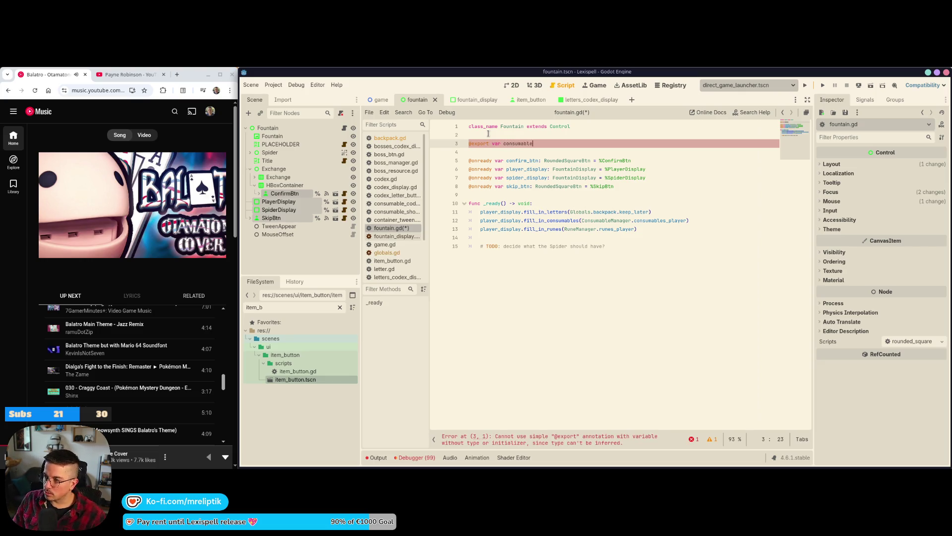
text(ount: int)
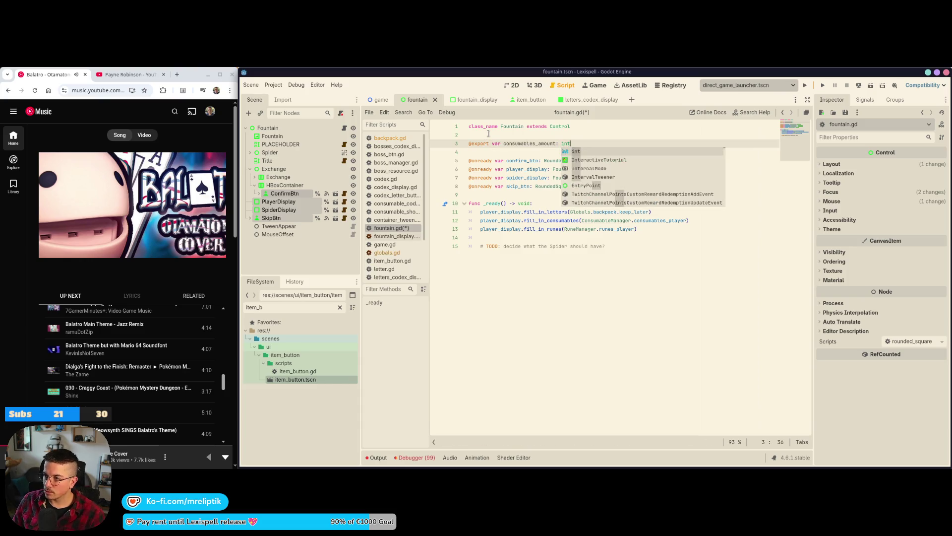
text( = 2)
key(ctrl+shift+d)
key(ctrl+shift+d)
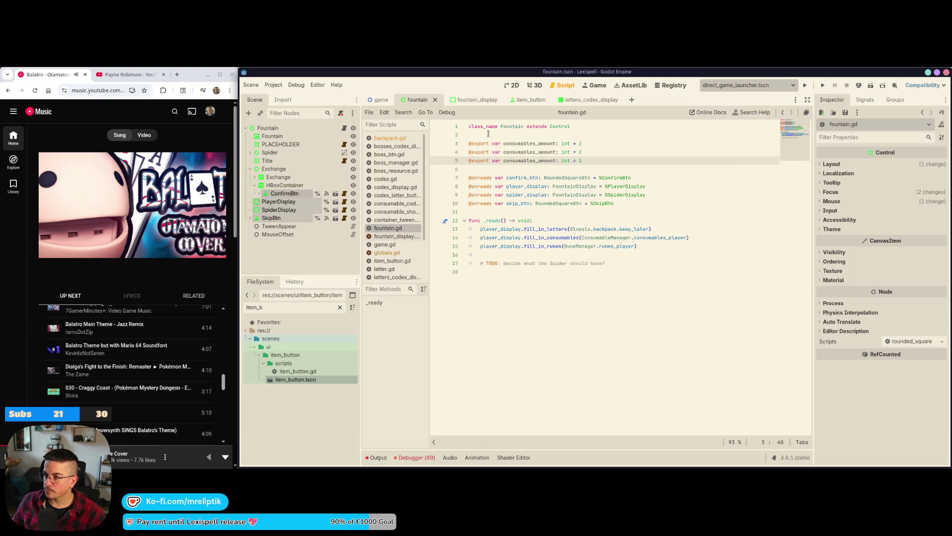
key(ctrl+shift+Right)
text(runes_amount)
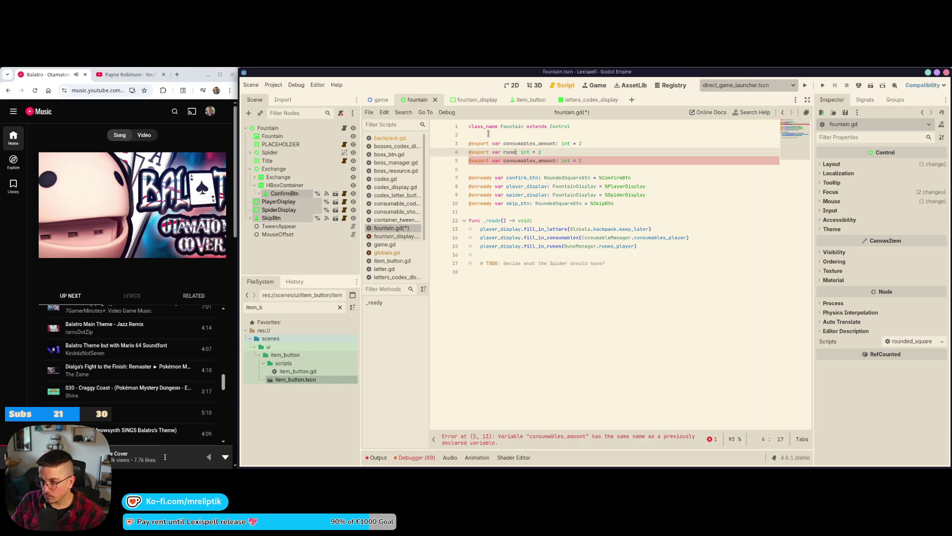
key(Down)
key(Left)
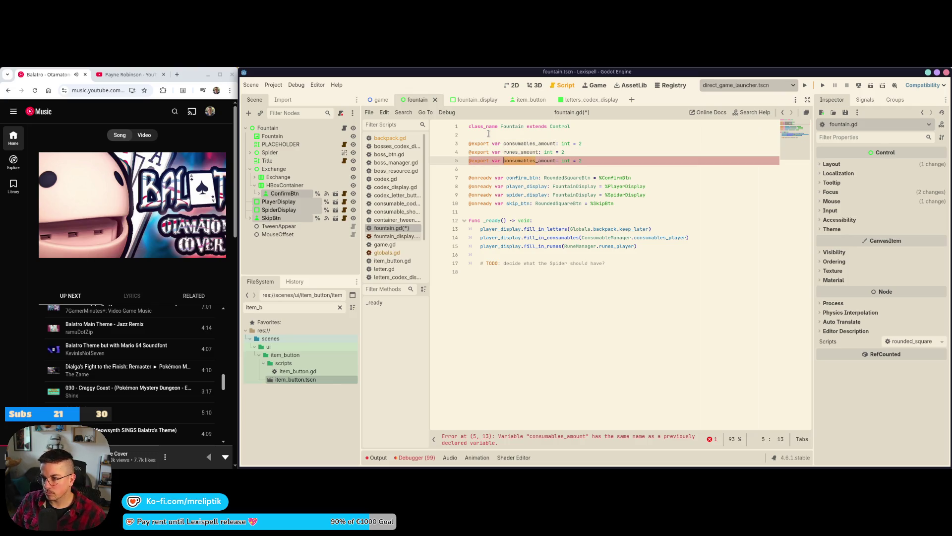
text(letter)
key(alt+Up)
key(alt+Up)
key(ctrl+s)
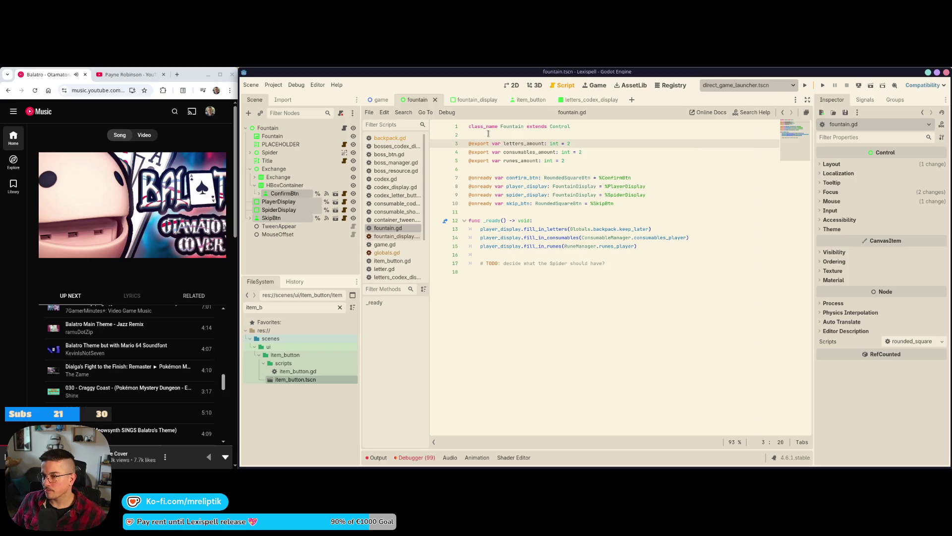
Start typing a spider_display.fill call at the end of _ready.
click(475, 274)
key(Tab)
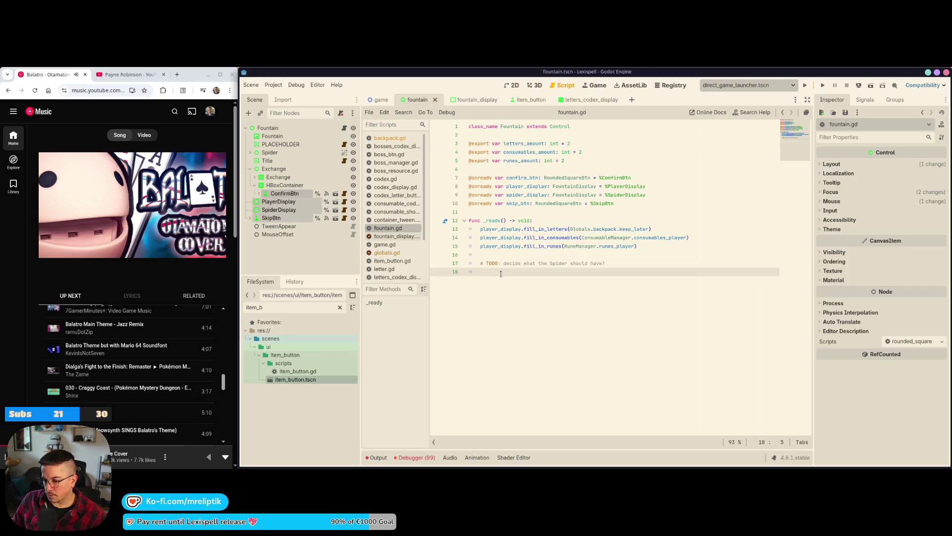
text(ofr i)
key(BackSpace)
key(BackSpace)
key(BackSpace)
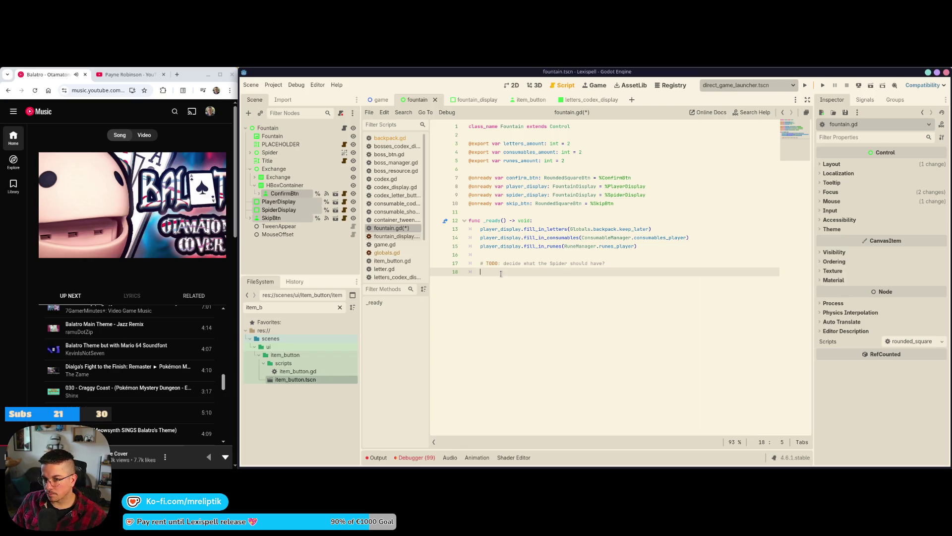
text(ider_display.fill)
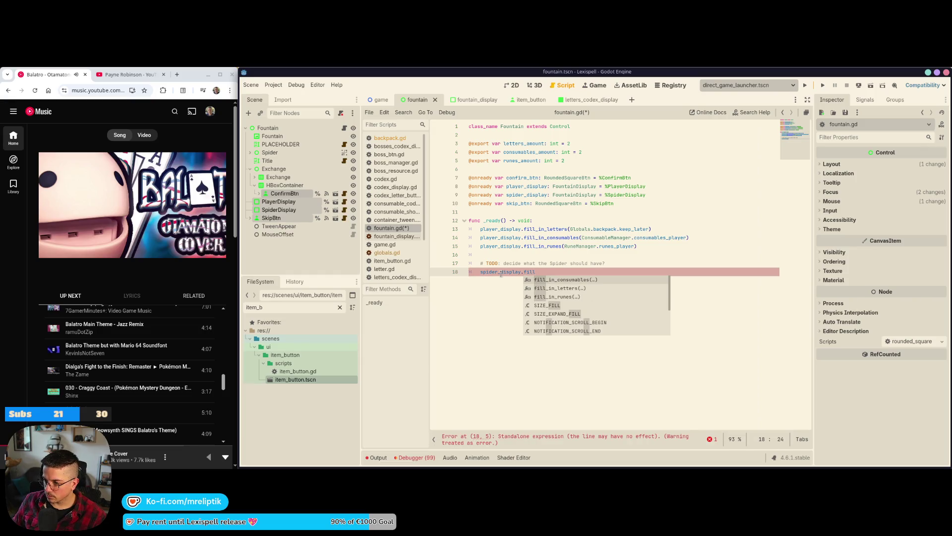
Call spider_display.fill_in_consumables with ConsumableManager.get_random_consumables(consumables_amount, true, false) and save.
key(Return)
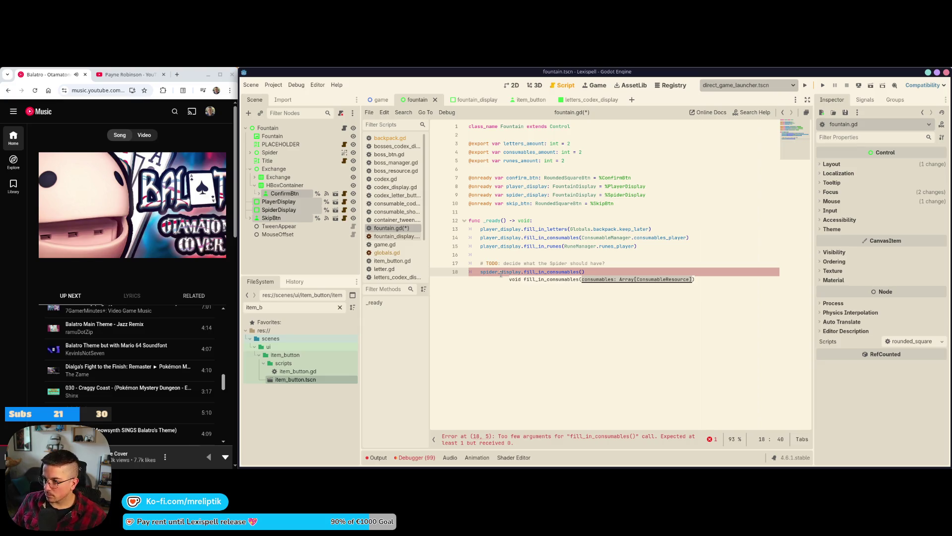
text(Consumable)
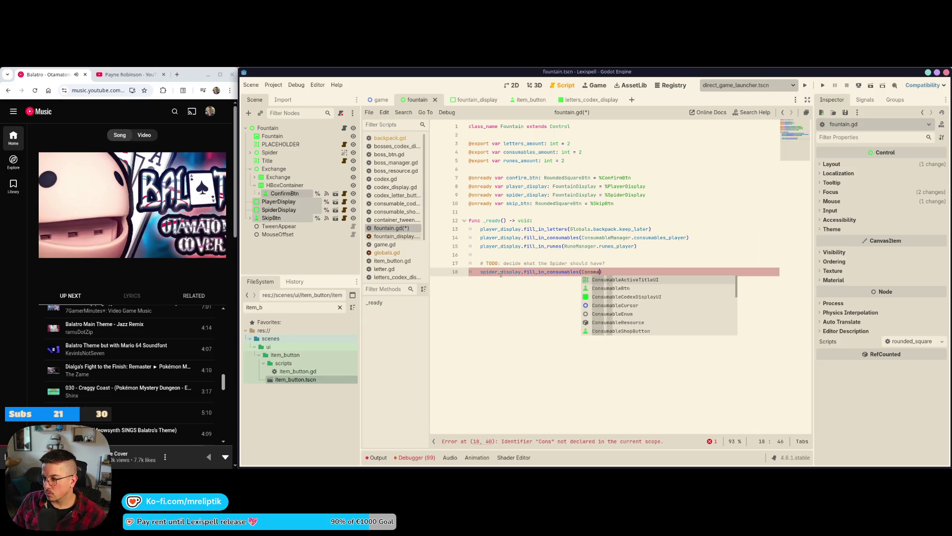
text(Ma)
key(Return)
text(.get_r)
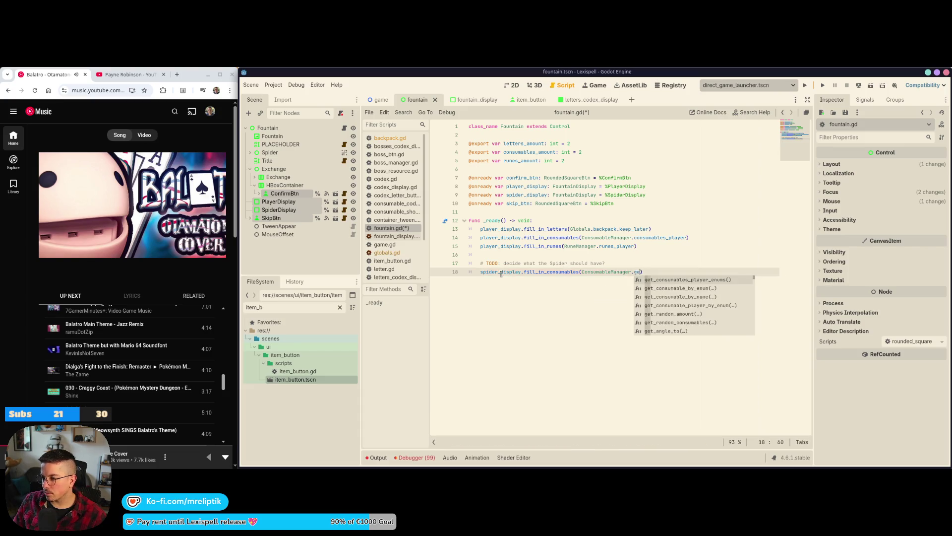
text(an)
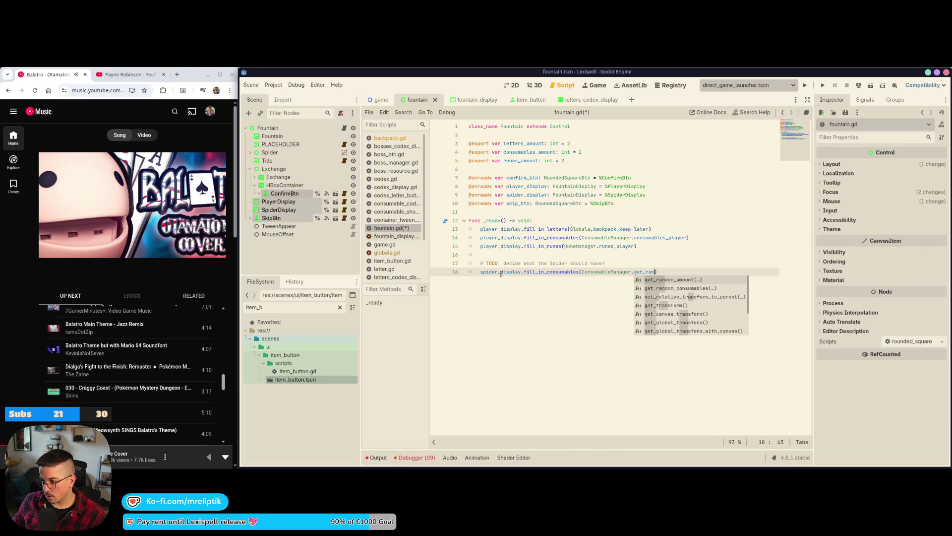
key(Down)
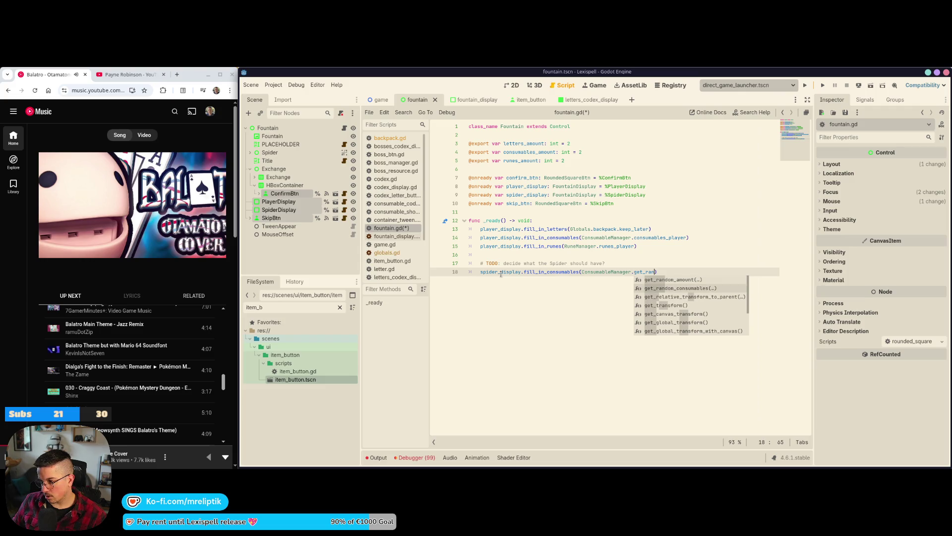
key(Return)
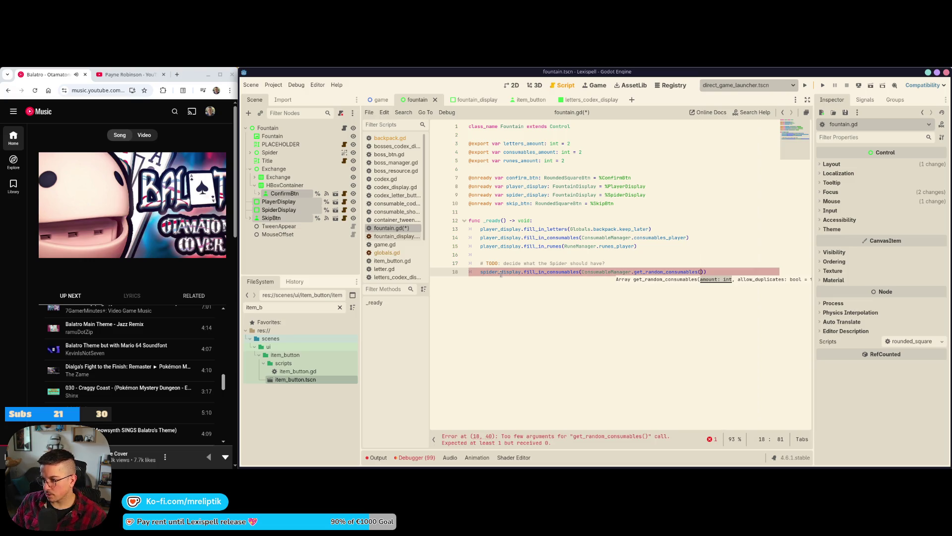
text(consumables_amount, )
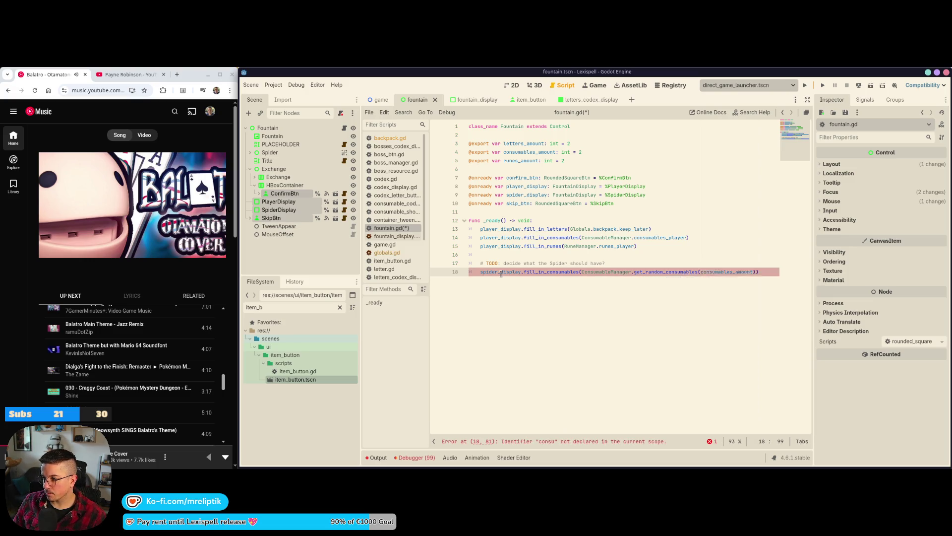
text(true, )
text(false)
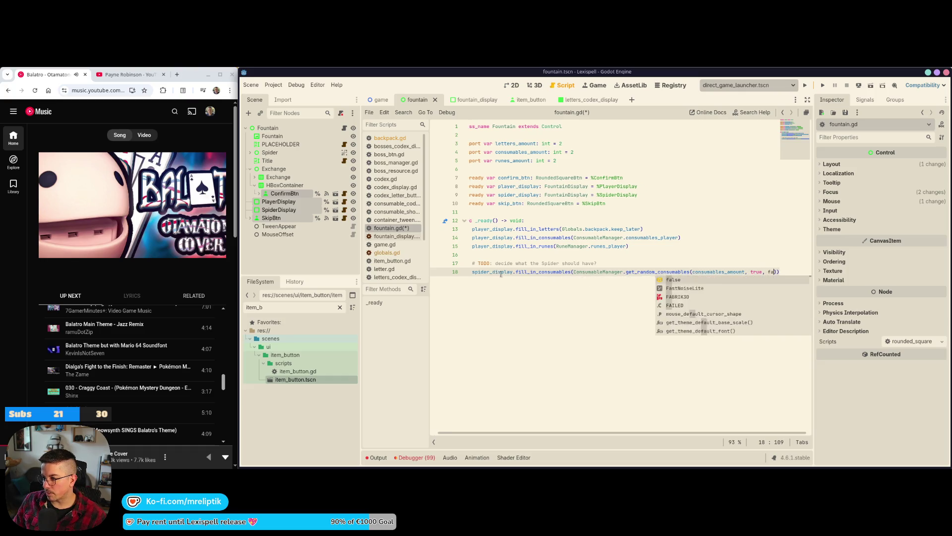
key(ctrl+s)
Duplicate the spider consumables call onto two more lines.
key(Down)
key(Up)
key(ctrl+shift+d)
key(ctrl+shift+d)
double_click(550, 280)
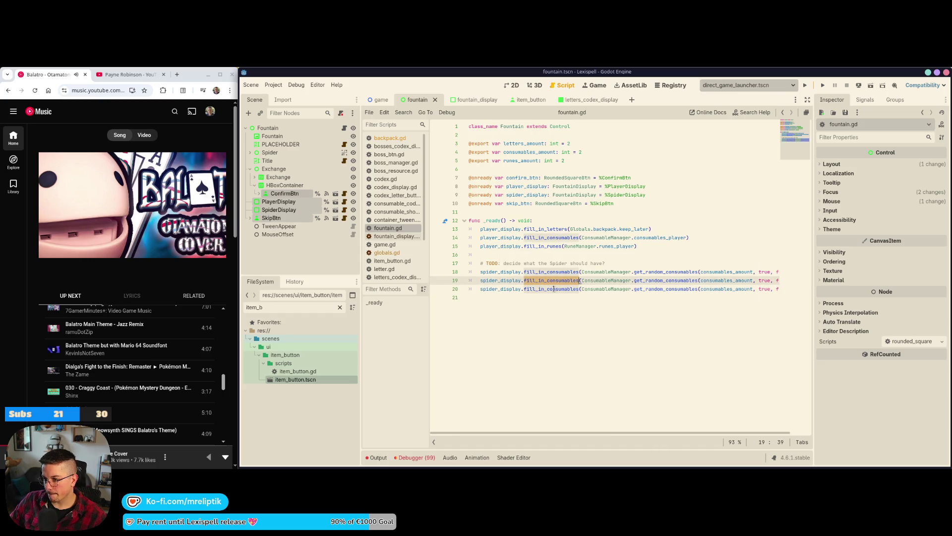
Rename the duplicated spider calls to fill_in_letters and fill_in_runes, and save.
double_click(538, 229)
key(ctrl+c)
double_click(551, 272)
key(ctrl+v)
click(547, 246)
double_click(543, 246)
double_click(549, 289)
key(ctrl+v)
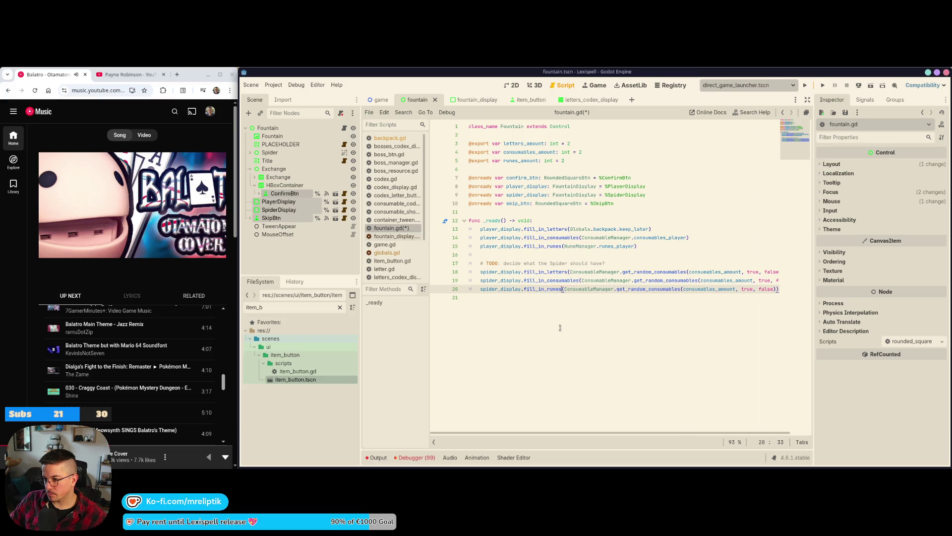
key(ctrl+s)
Replace the spider fill_in_letters arguments with spider_letters.
double_click(546, 272)
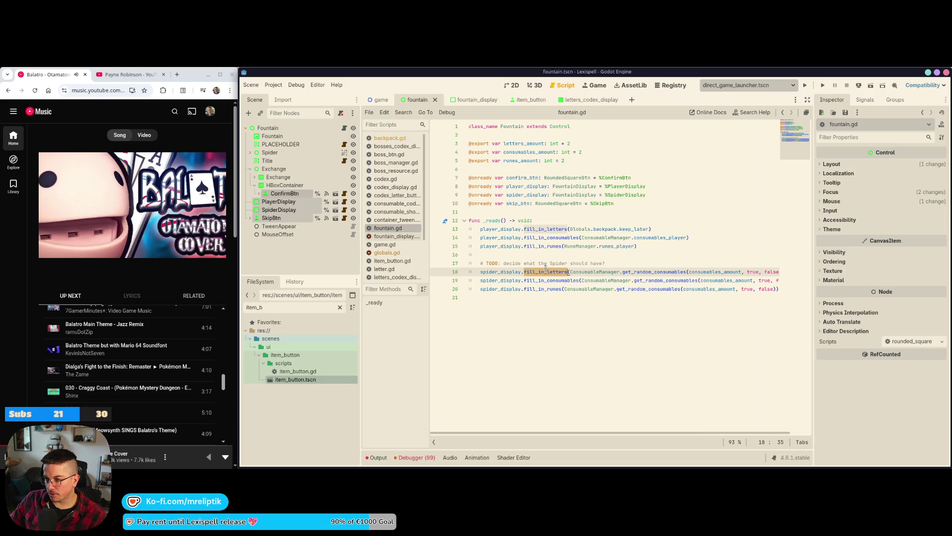
click(573, 273)
drag(571, 272, 772, 272)
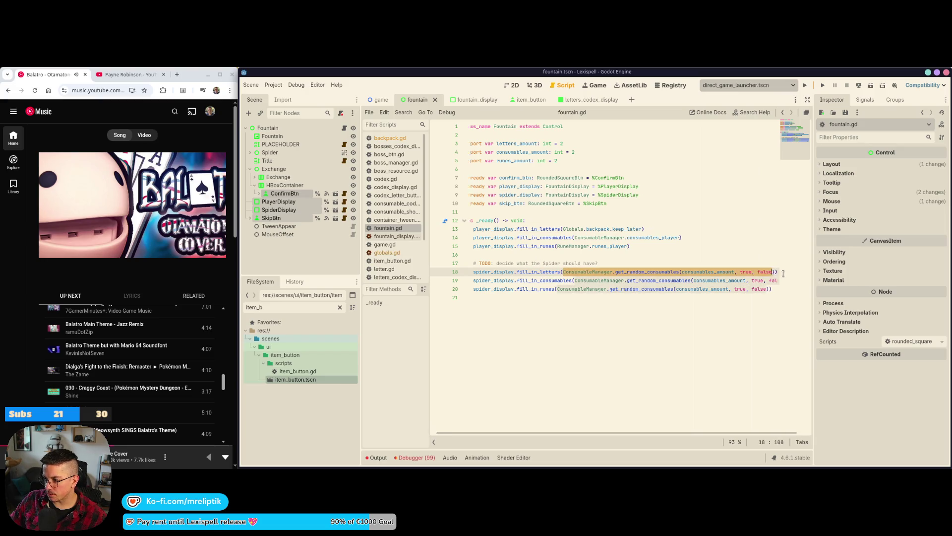
key(XF86AudioLowerVolume)
key(BackSpace)
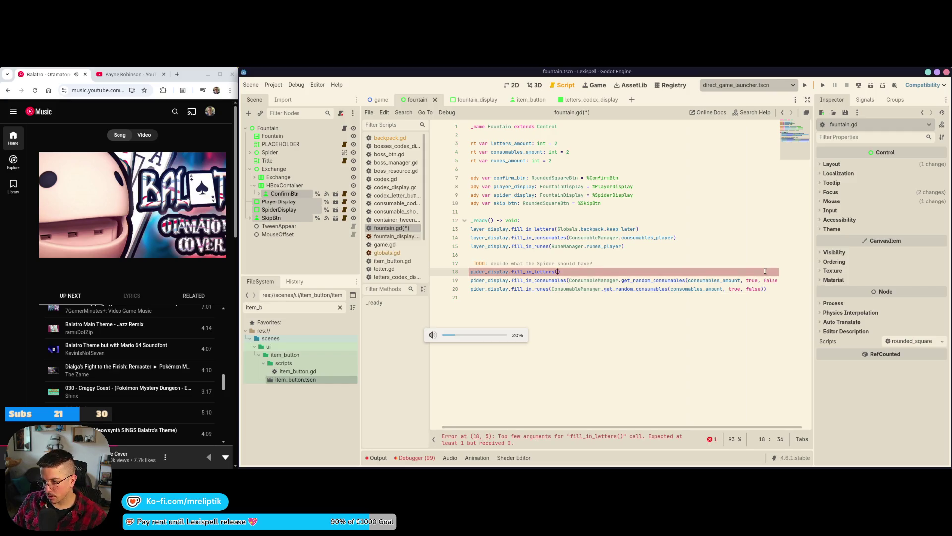
text(s)
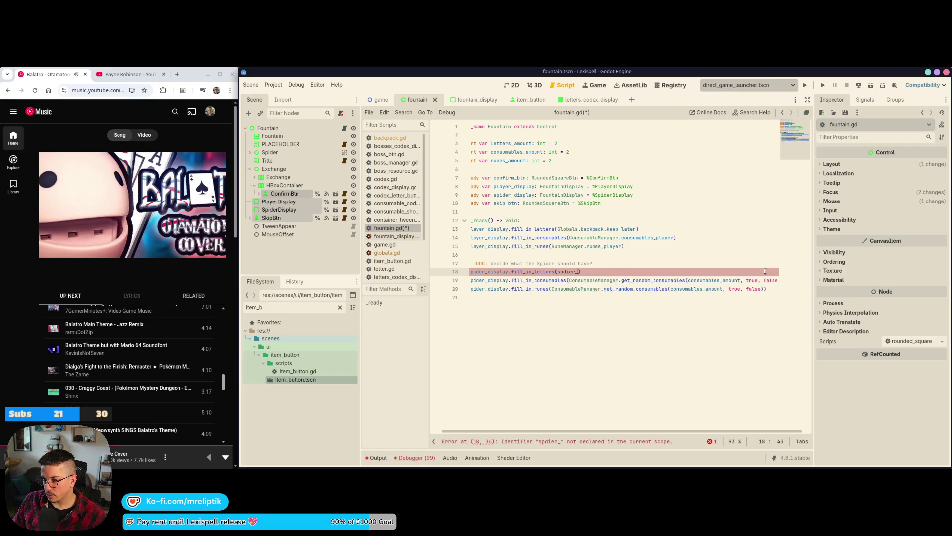
text(pider_letters)
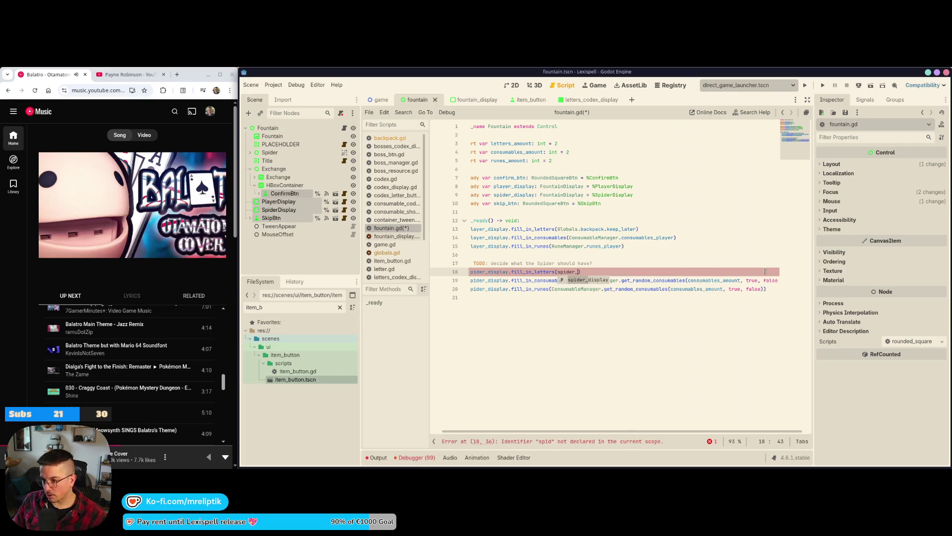
Add a 'TODO: decide letters' comment above the spider letters call and begin declaring spider_letters.
key(ctrl+shift+Return)
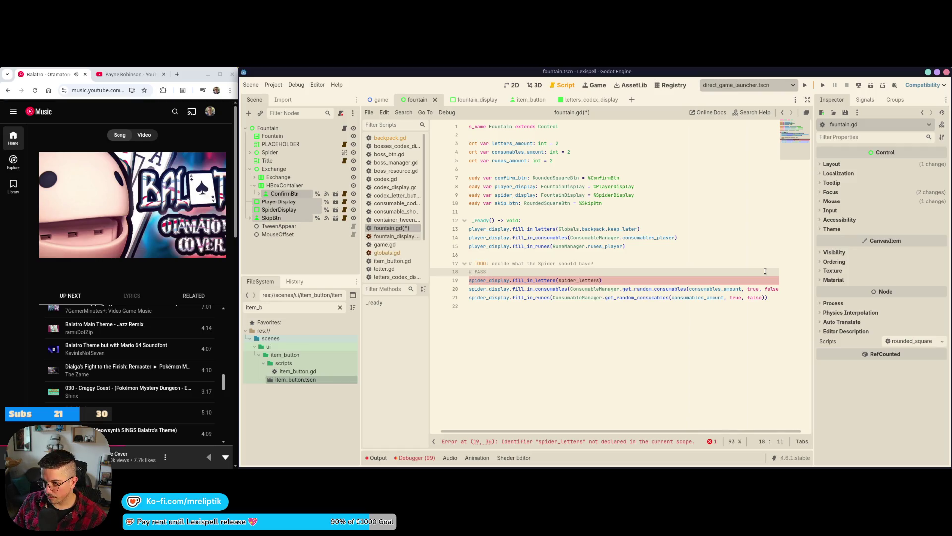
key(ctrl+s)
key(ctrl+shift+Left)
text(TODO: decide letters)
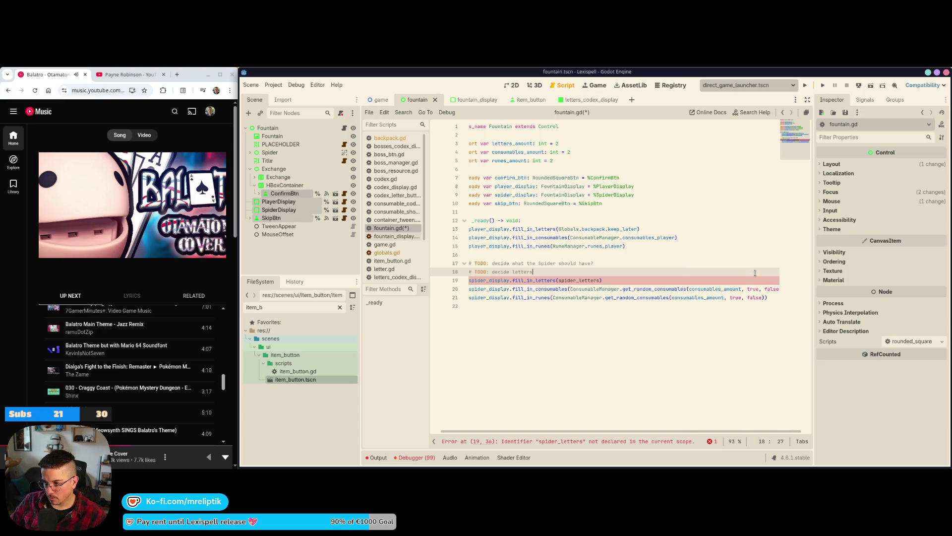
key(Return)
text(var spi)
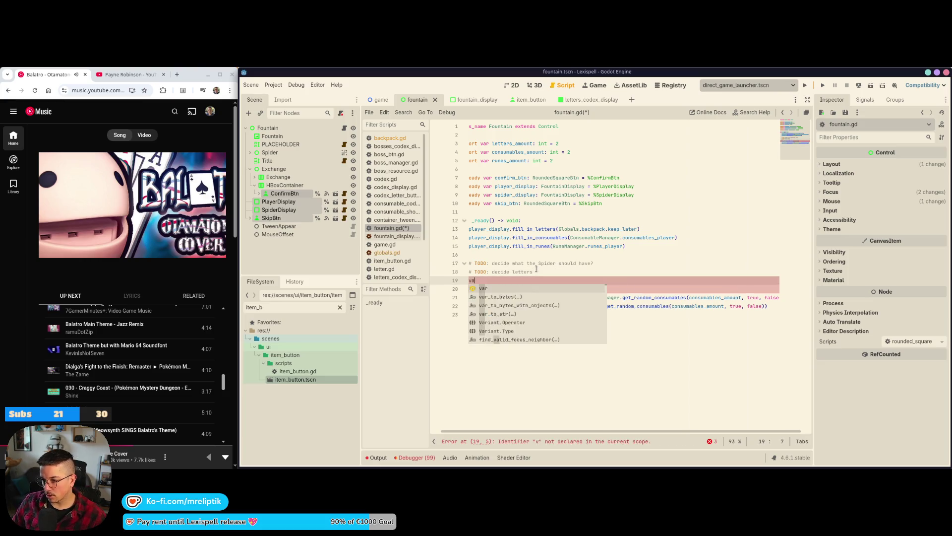
text(der_letter)
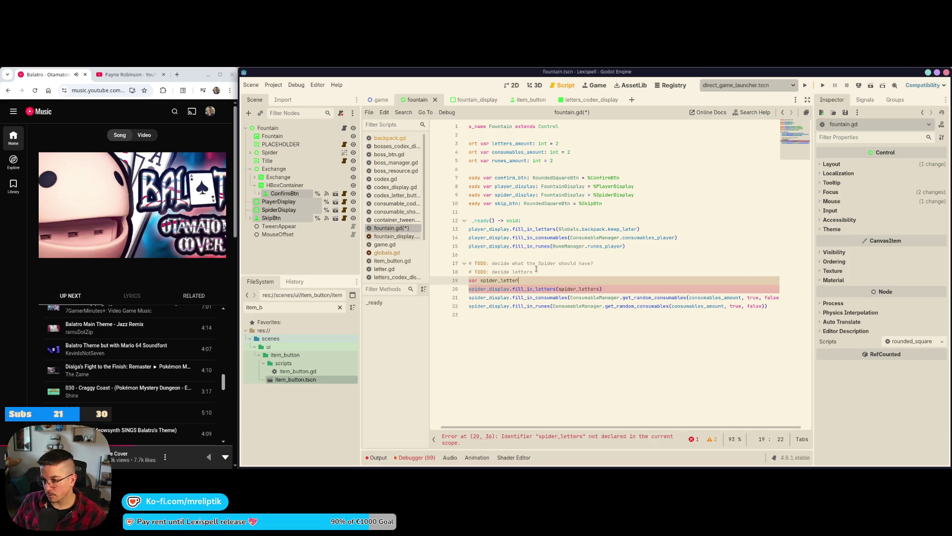
text(s )
text(rray)
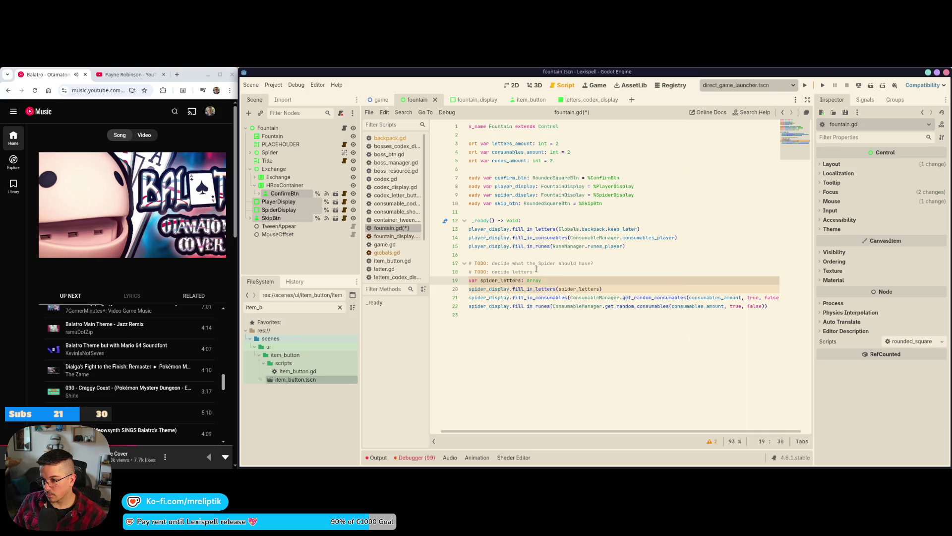
text((Le)
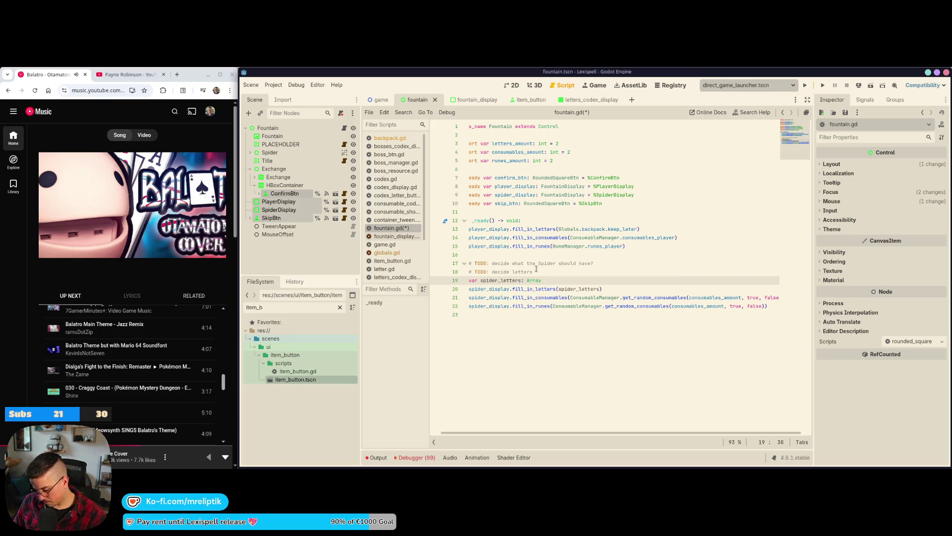
text(Letter)
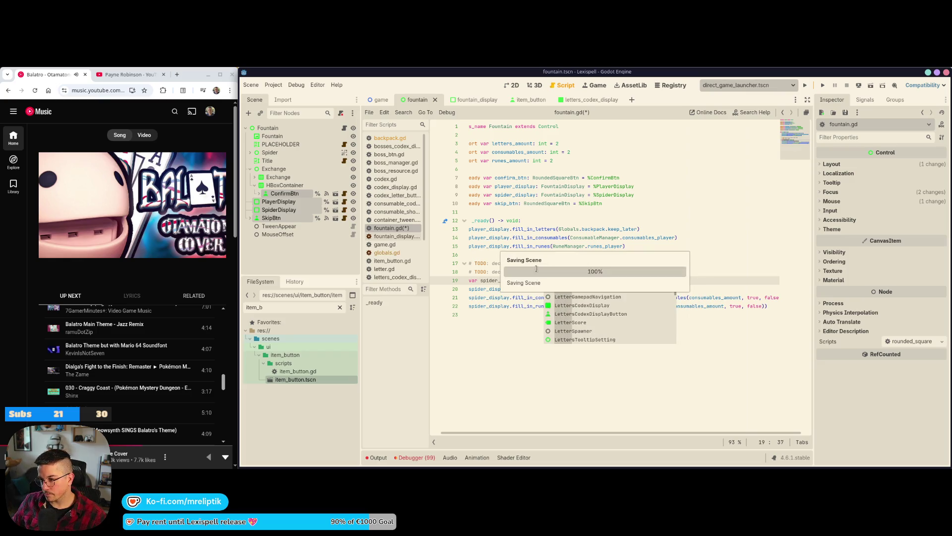
Complete the declaration 'var spider_letters: Array[Letter] = []'.
key(ctrl+s)
text(] = [)
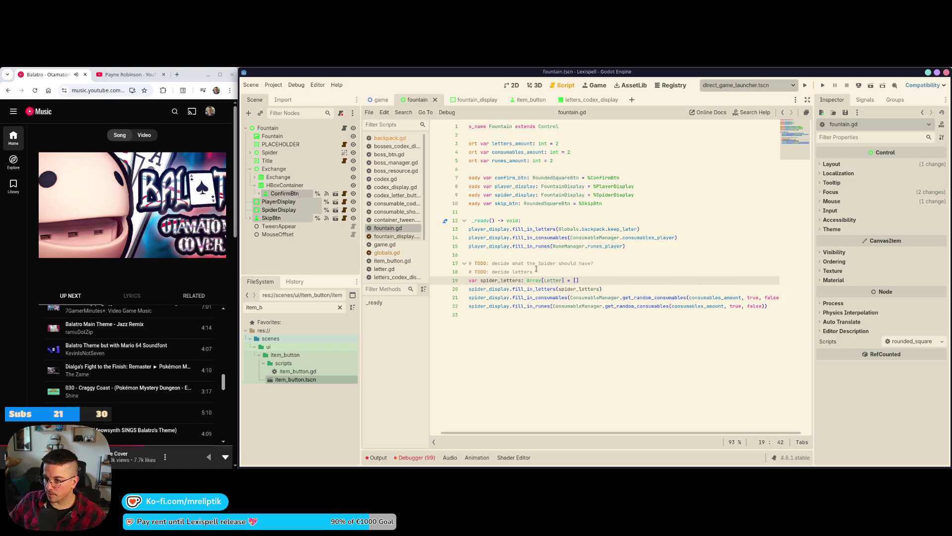
scroll(613, 264, left, 1)
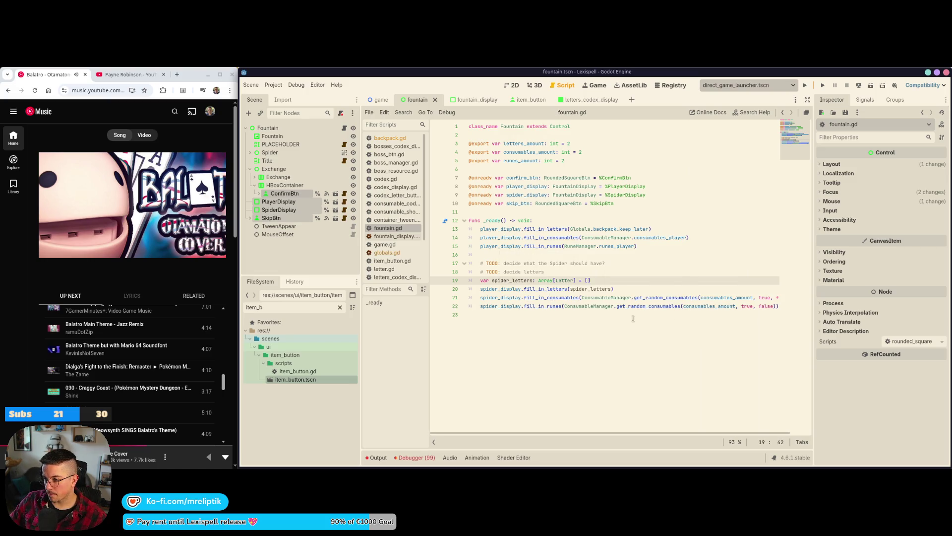
Change the spider runes line to call RuneManager.get_random_runes.
double_click(548, 306)
double_click(592, 306)
text(Runes)
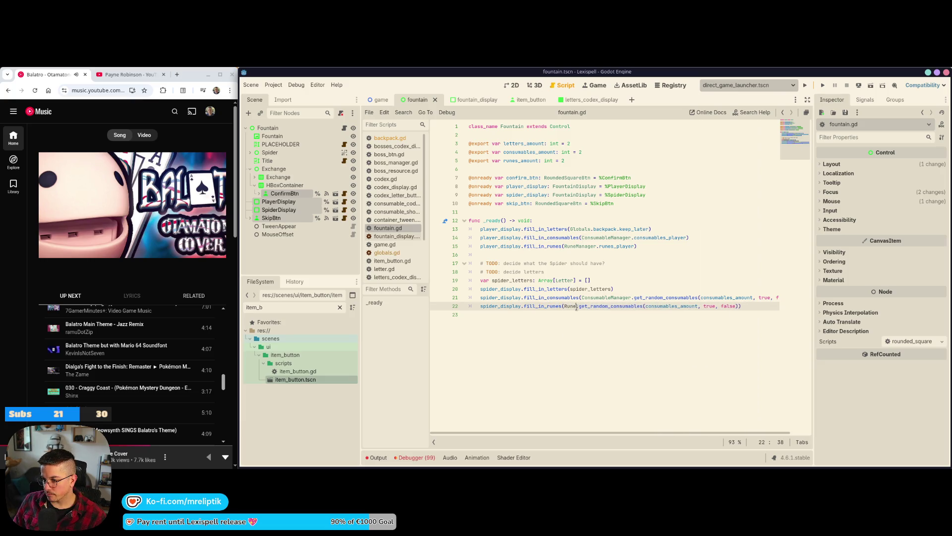
key(BackSpace)
text(Ma)
key(Return)
key(ctrl+shift+Left)
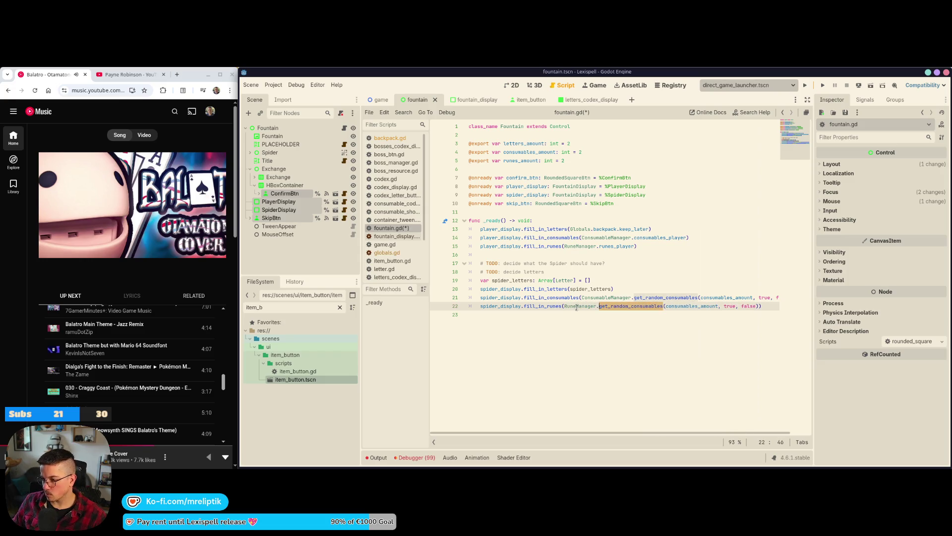
text(get_ru)
key(Return)
Set the get_random_runes arguments to runes_amount, false, false and save.
key(ctrl+shift+Right)
text(rune)
key(Return)
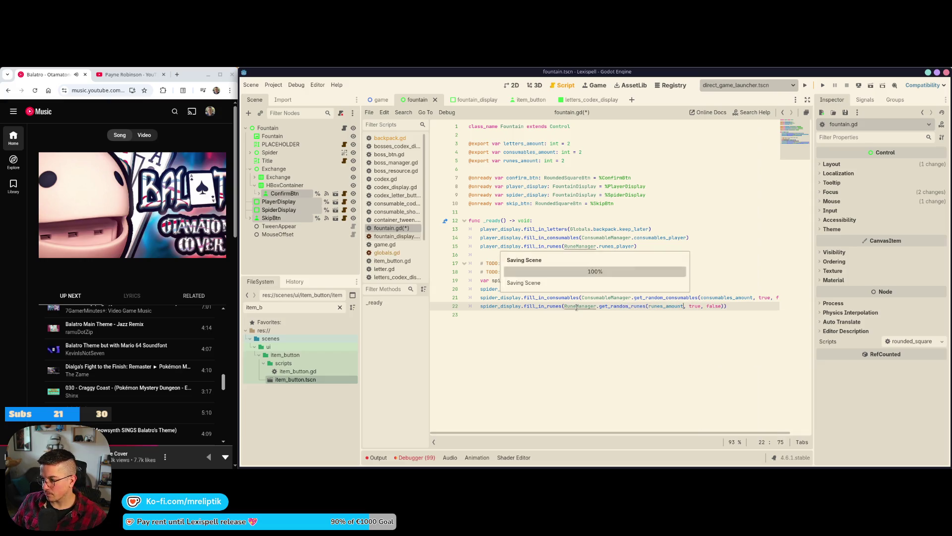
key(ctrl+shift+Right)
key(Delete)
key(ctrl+s)
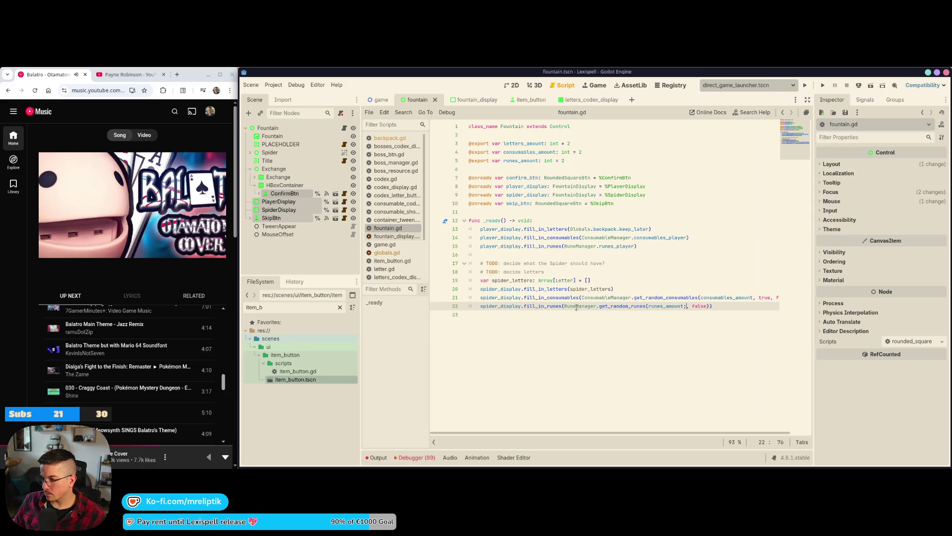
text(false,)
key(Down)
double_click(494, 306)
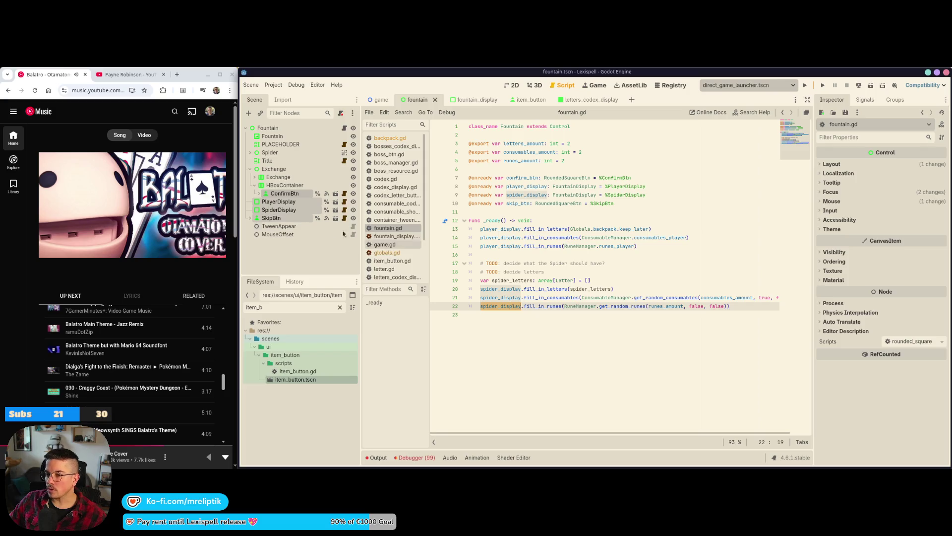
click(311, 245)
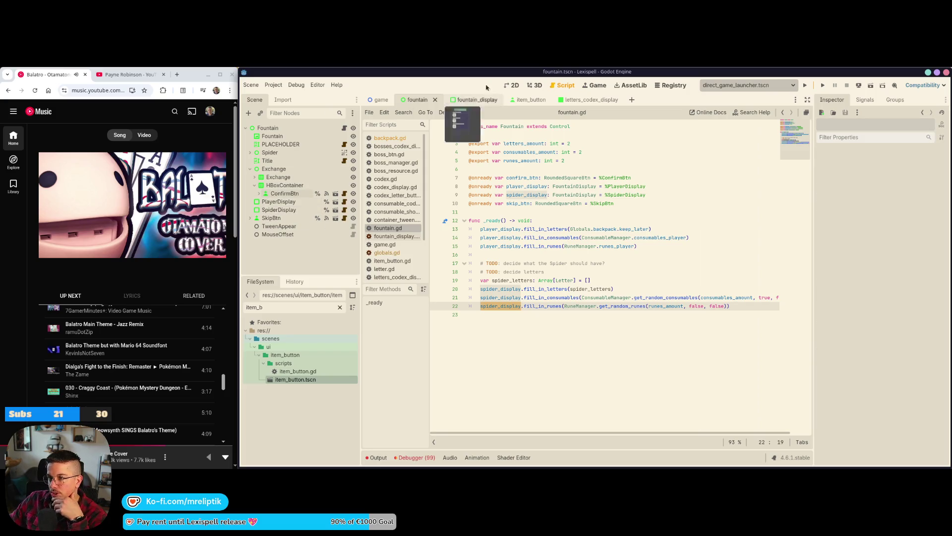
Connect PlayerDisplay's btn_pressed signal to a new _on_player_display_btn_pressed handler.
click(511, 84)
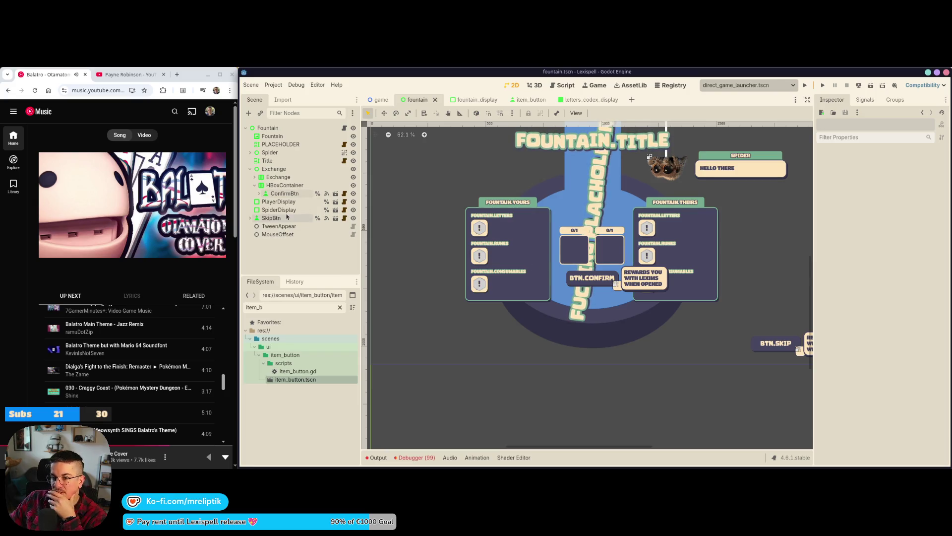
click(300, 127)
click(344, 128)
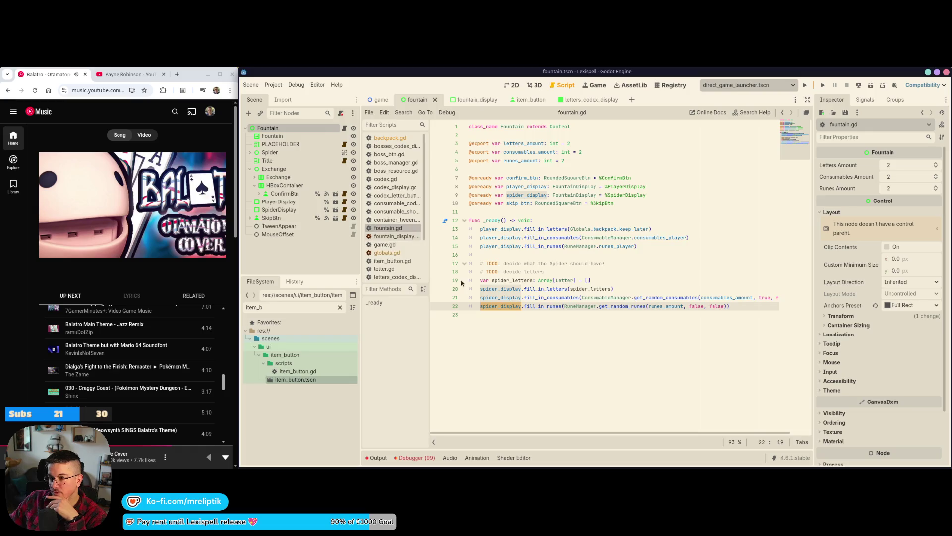
click(282, 201)
click(865, 100)
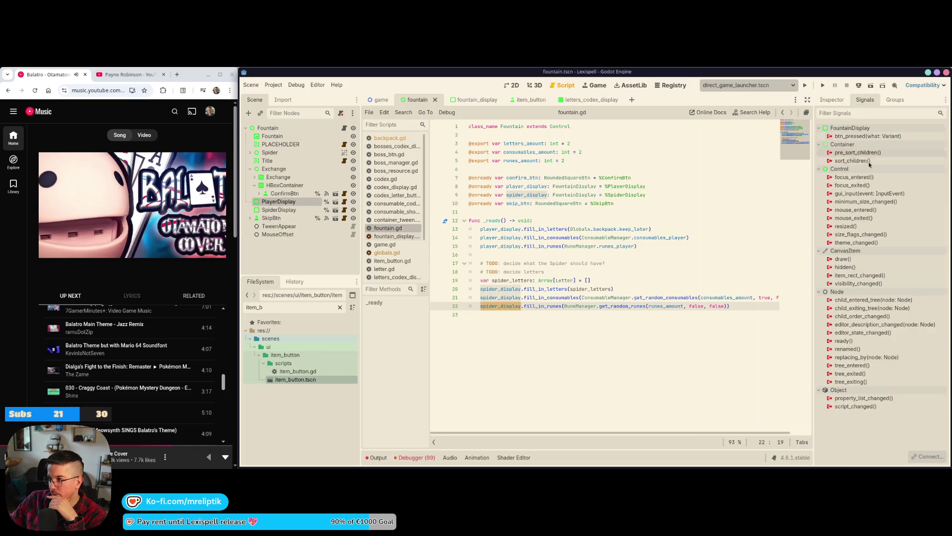
double_click(858, 137)
click(445, 351)
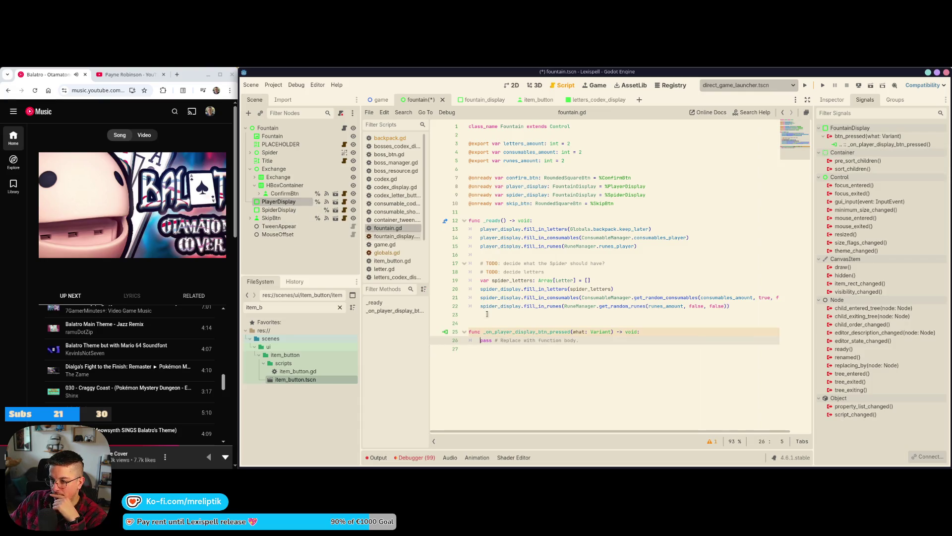
click(478, 315)
Connect SpiderDisplay's btn_pressed signal to _on_spider_display_btn_pressed, remove extra blank lines, and save.
click(279, 210)
double_click(868, 136)
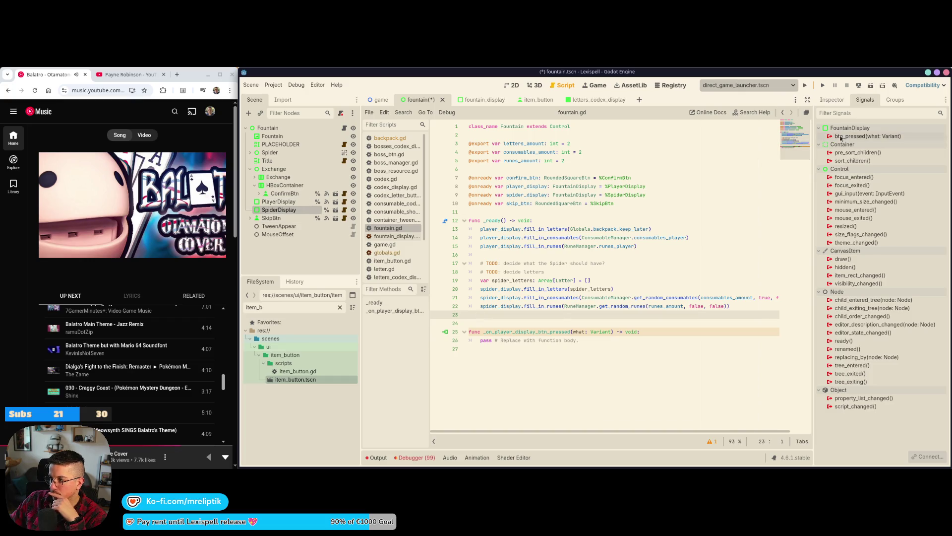
click(445, 352)
click(471, 314)
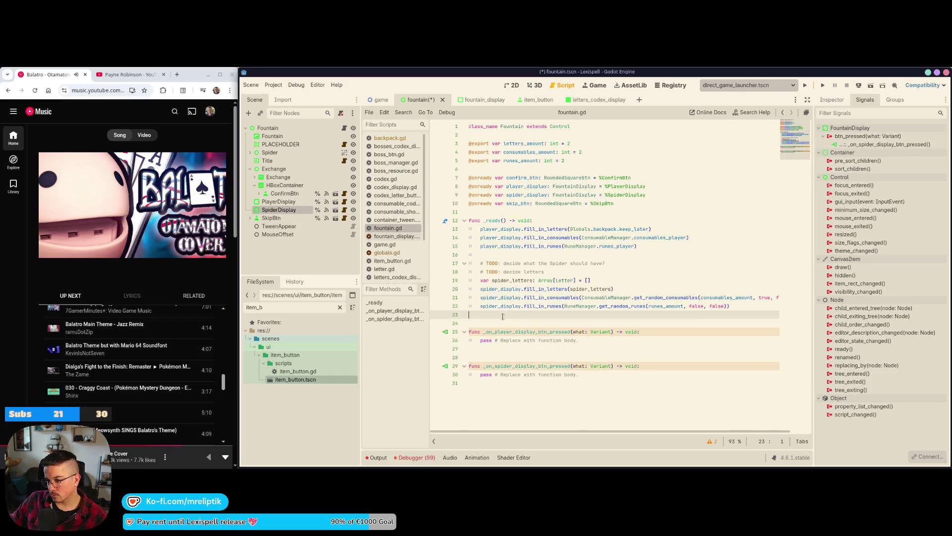
key(Delete)
click(473, 348)
key(Delete)
key(ctrl+s)
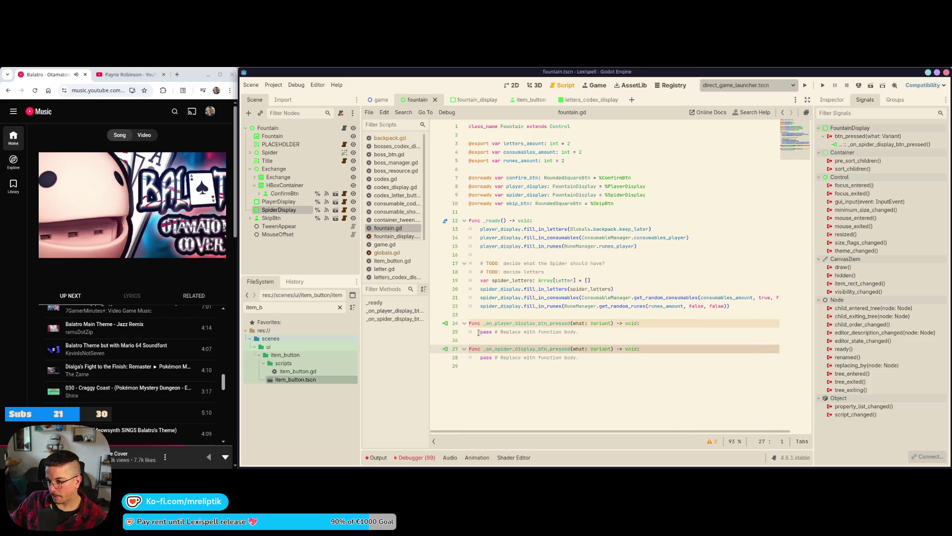
Replace the player handler body with an 'if what is Letter:' branch containing pass.
drag(479, 331, 607, 332)
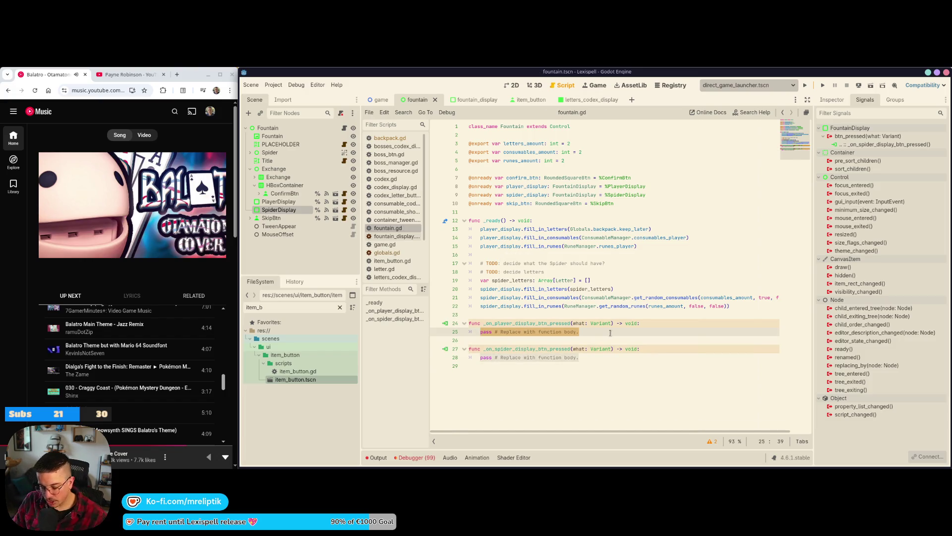
text(if what)
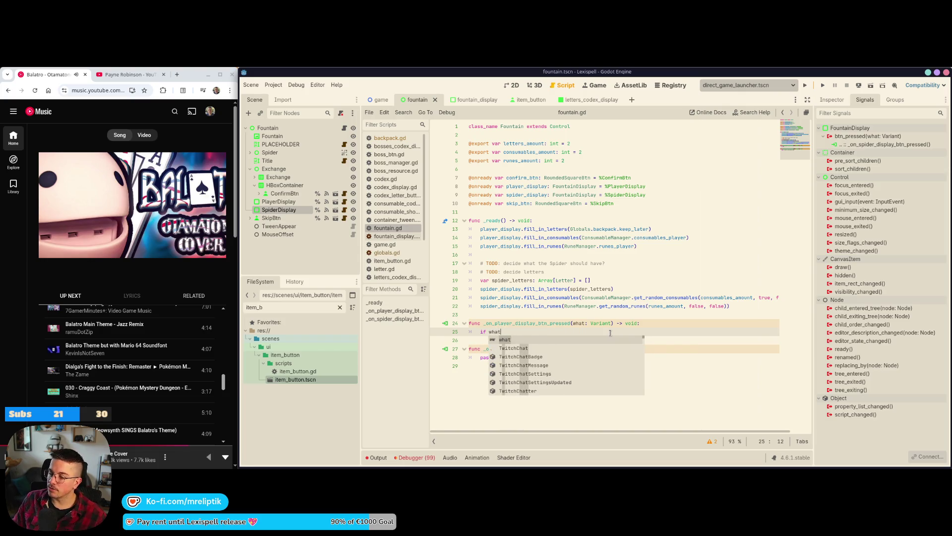
text( is Letter)
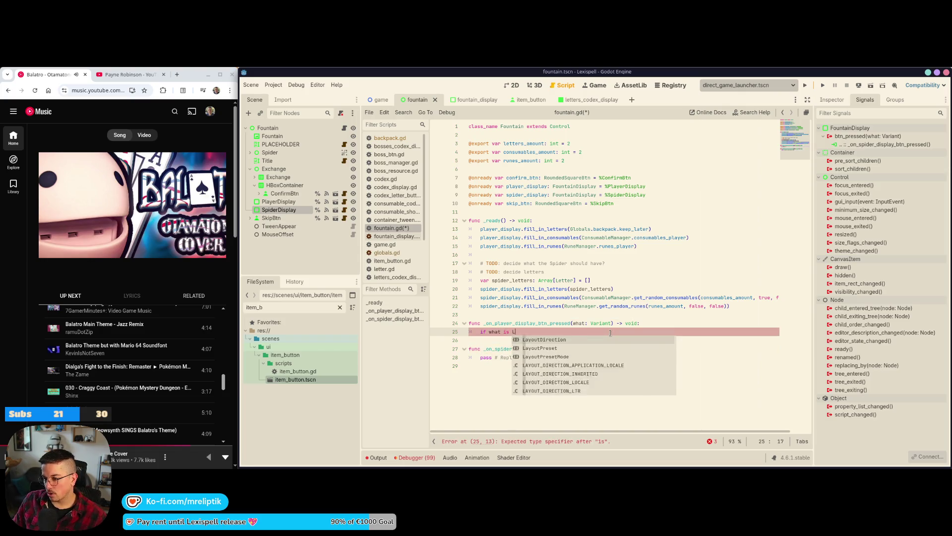
text(:)
key(Return)
text(pass)
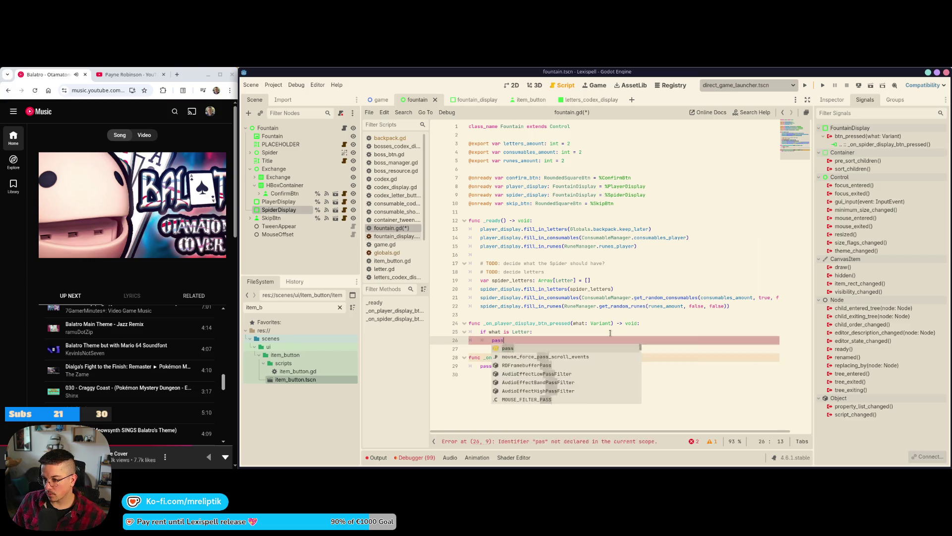
key(Return)
key(BackSpace)
Add elif branches for ConsumableResource and RuneResource, each with pass, and save.
text(elif what is )
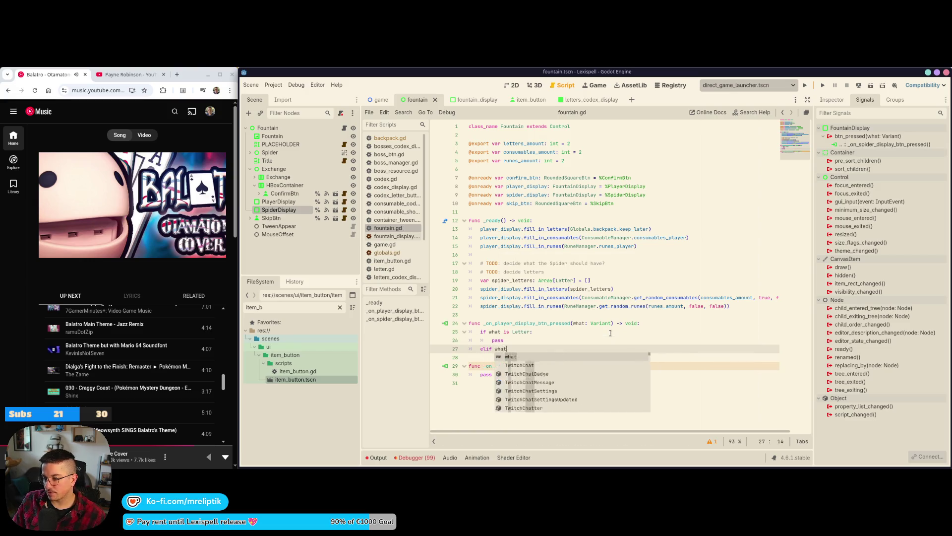
text(ConsumableResource)
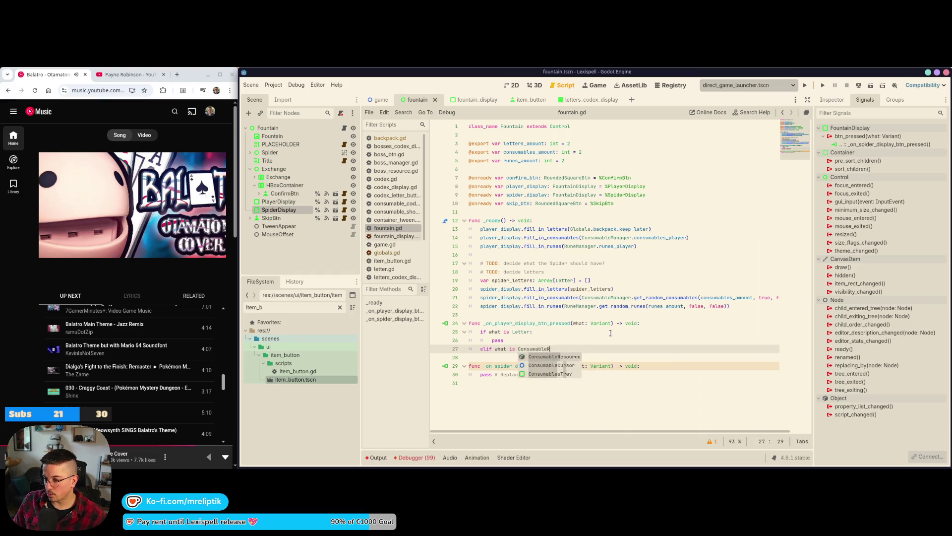
text(:)
key(Return)
text(pass)
key(Return)
key(BackSpace)
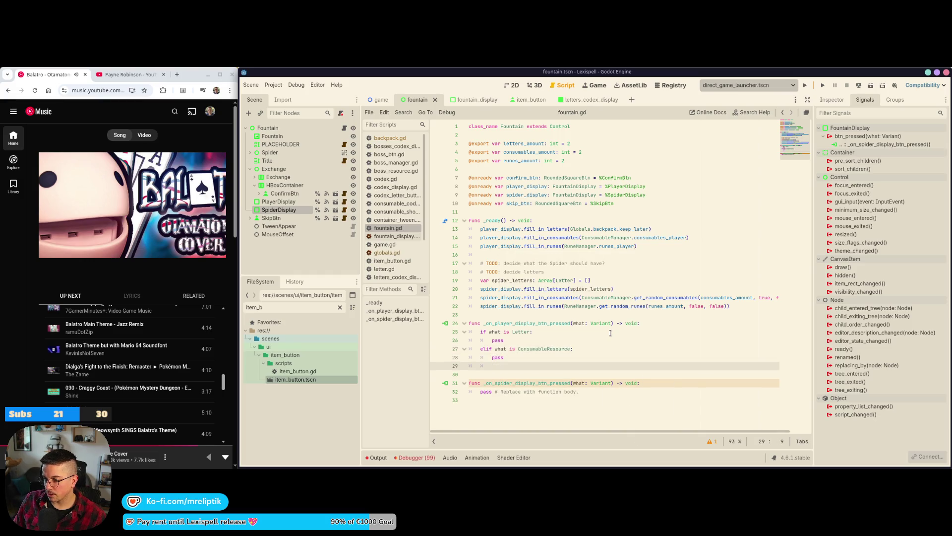
text(elif what is )
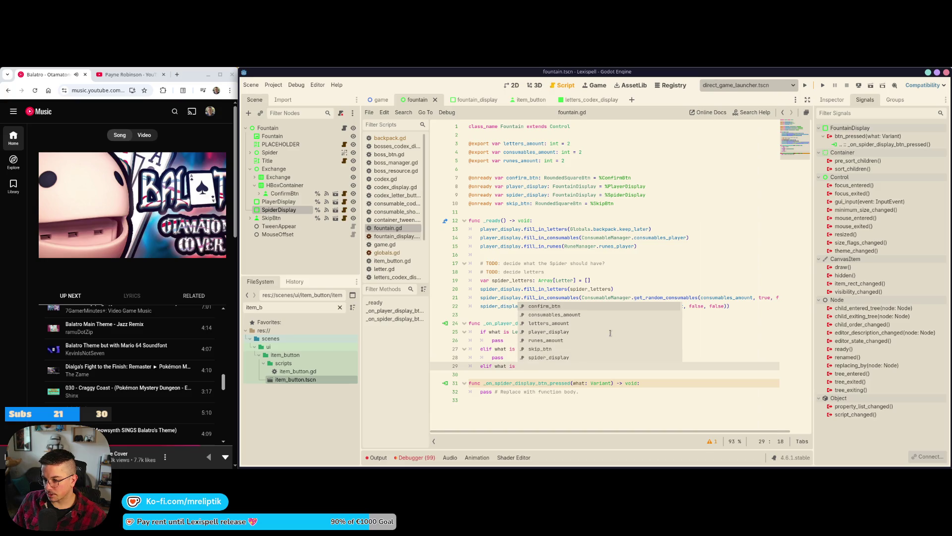
text(RuneResource:)
key(Return)
text(pass)
key(ctrl+s)
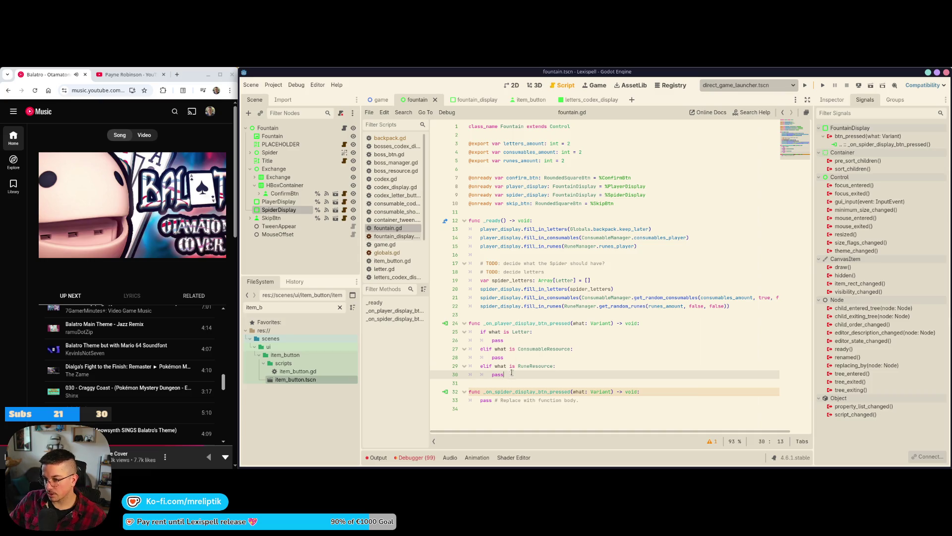
Insert blank lines below _ready to make room for a new function.
drag(512, 373, 481, 332)
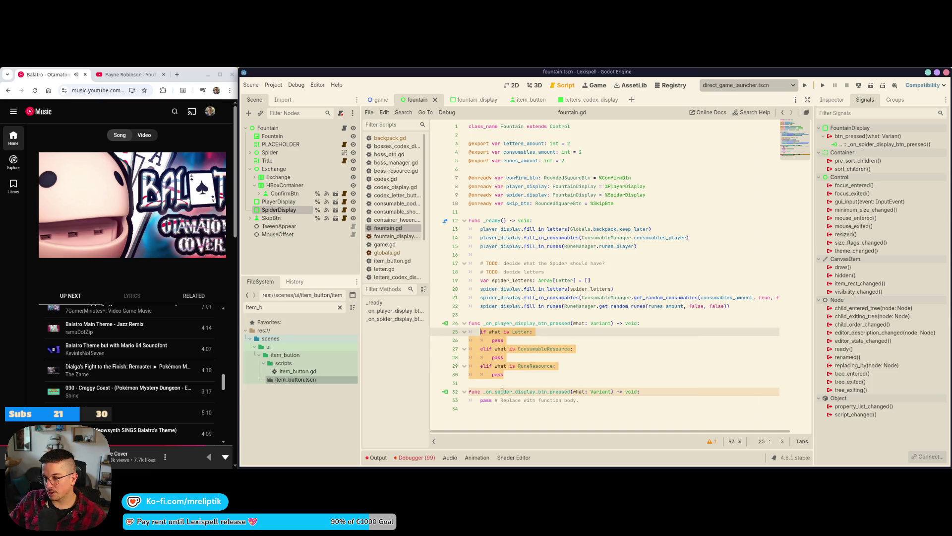
click(494, 314)
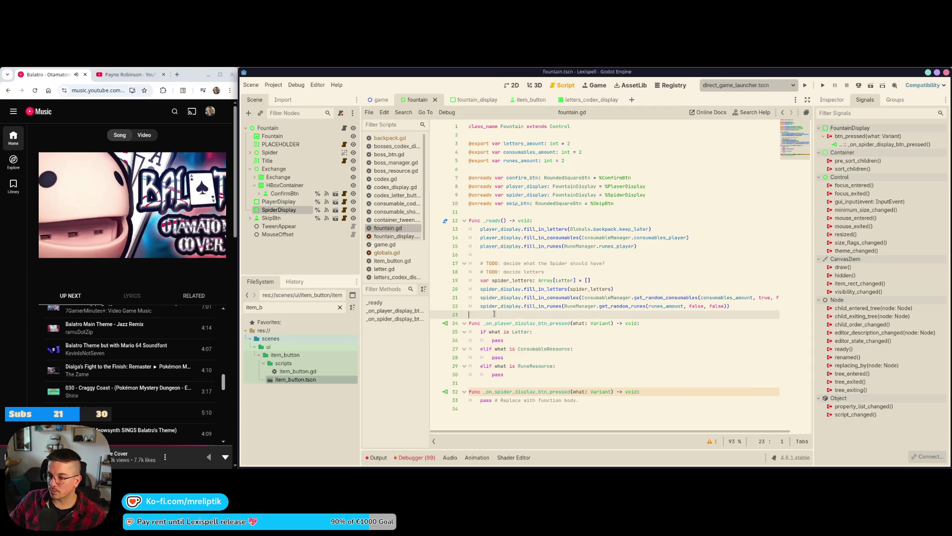
key(Return)
key(Return)
key(Up)
Type 'func add_to_exchange()' above the player handler, then return to the script's top.
text(func )
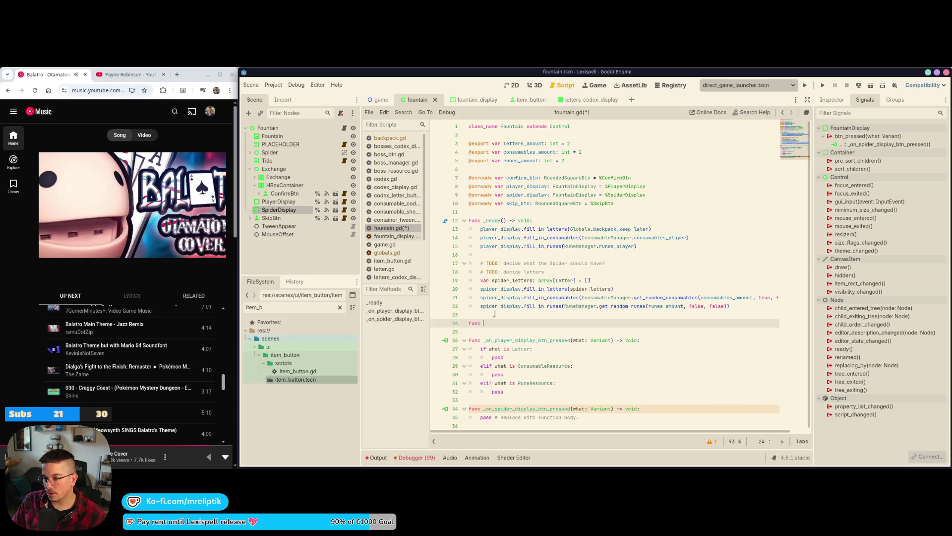
text(add)
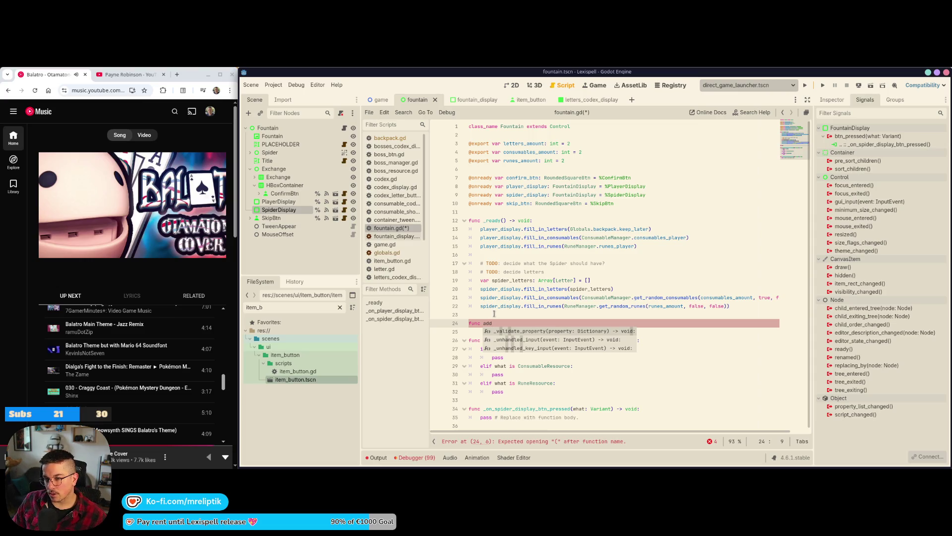
text(_to_exchange)
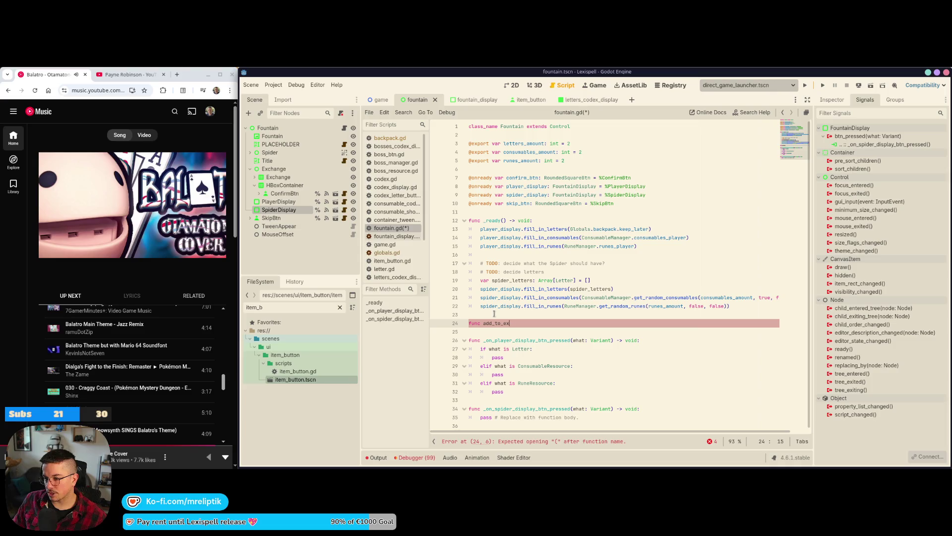
text(()
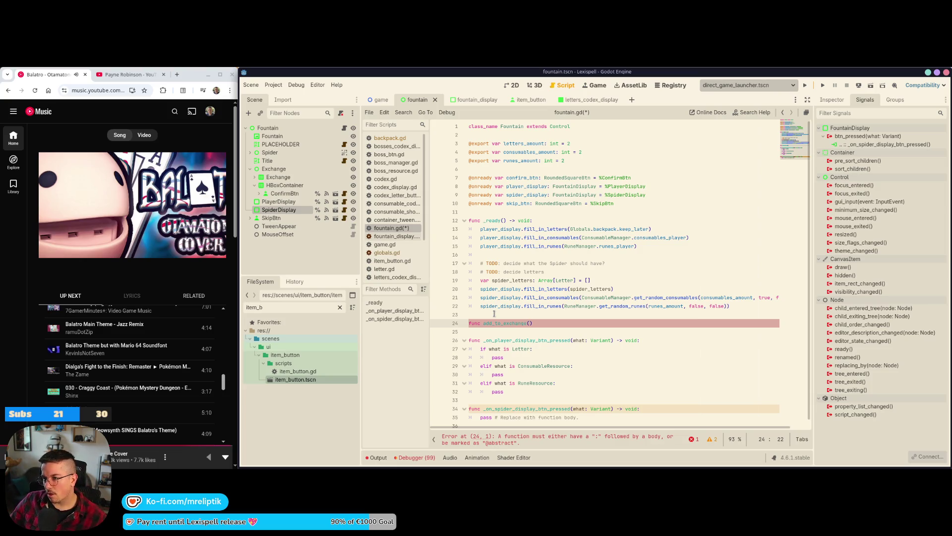
click(500, 134)
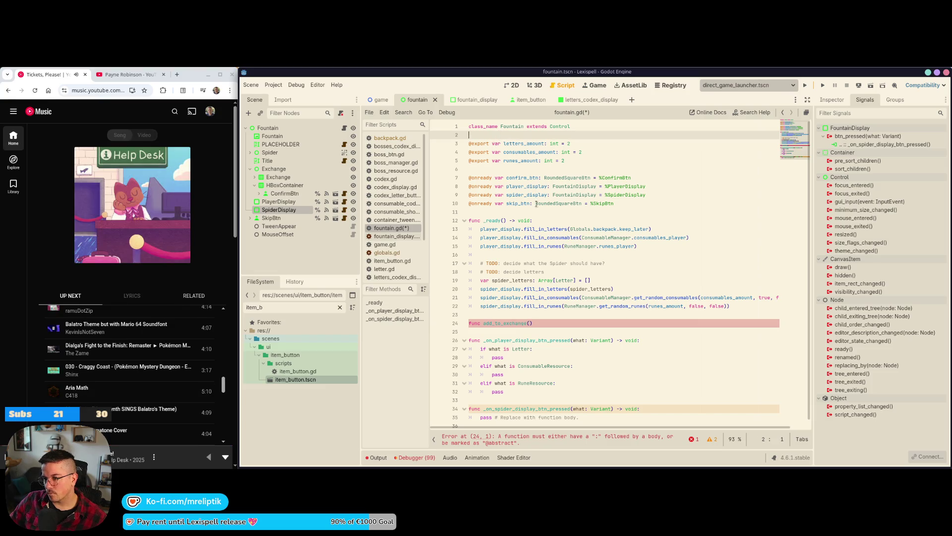
Add a SIDE enum with PLAYER and SPIDER near the top of fountain.gd and save.
key(Return)
key(Return)
key(Up)
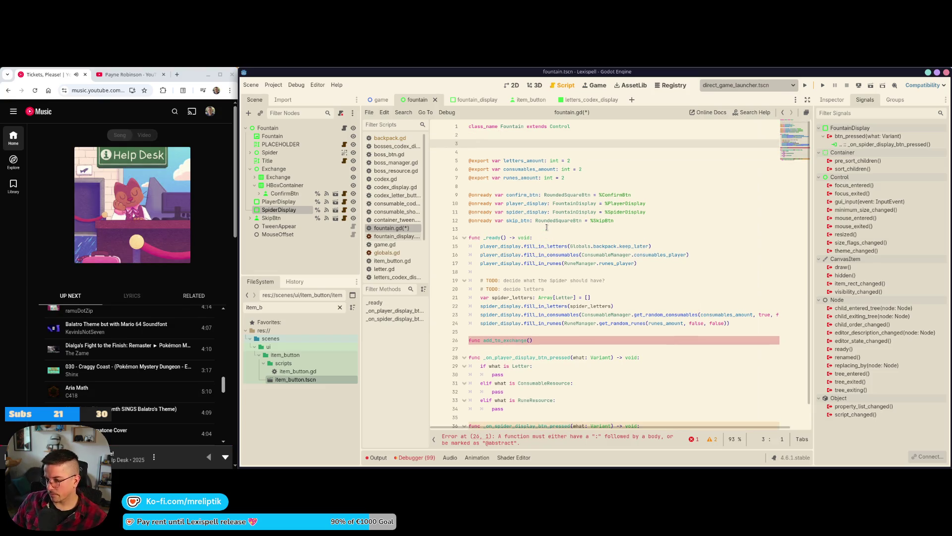
text(SIDE)
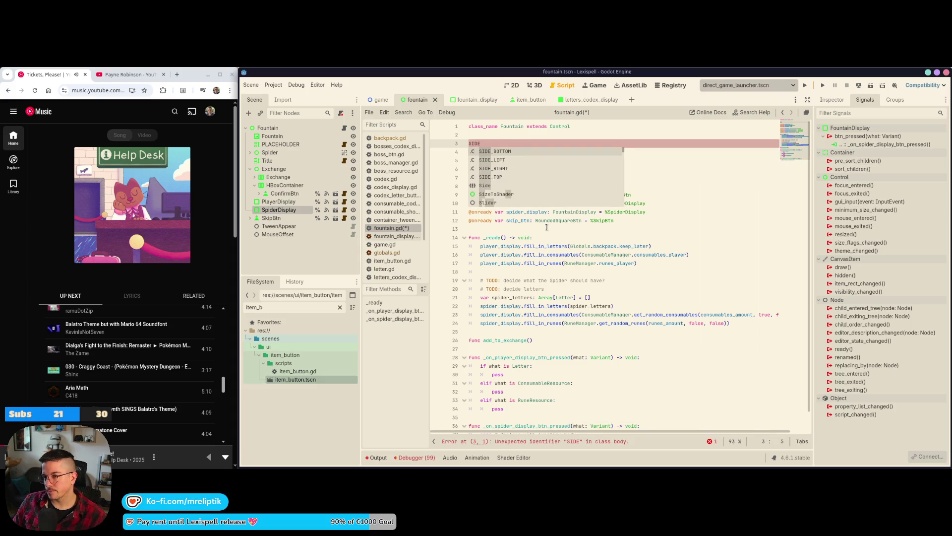
text(enum)
key(End)
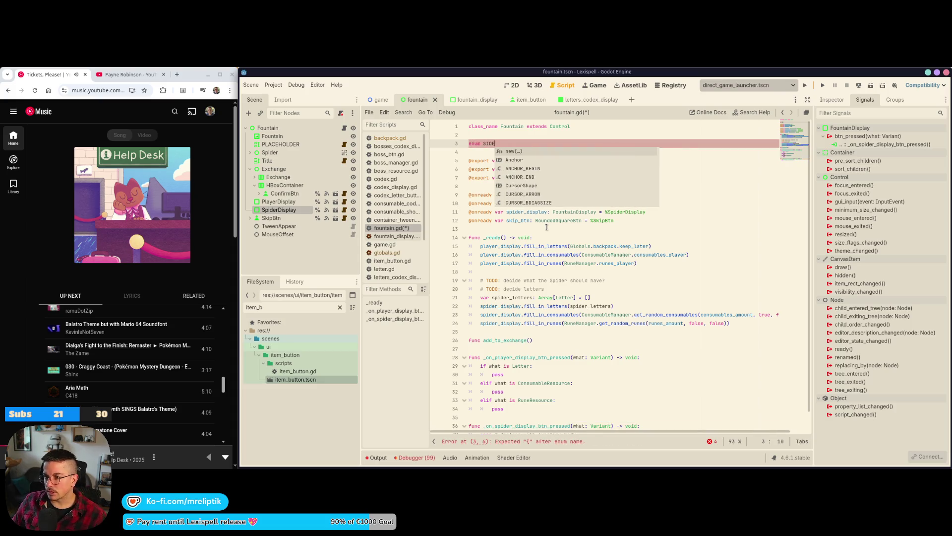
text({PLAYER,)
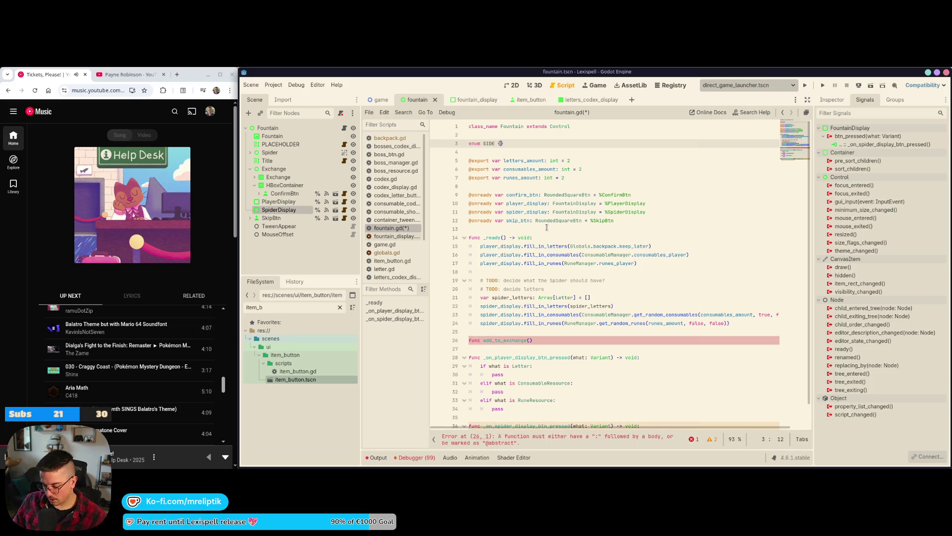
text( SPIDER)
key(ctrl+s)
Declare a new variable exchange typed as Dictionary after the exported variables.
click(494, 183)
key(Return)
key(Return)
text(var )
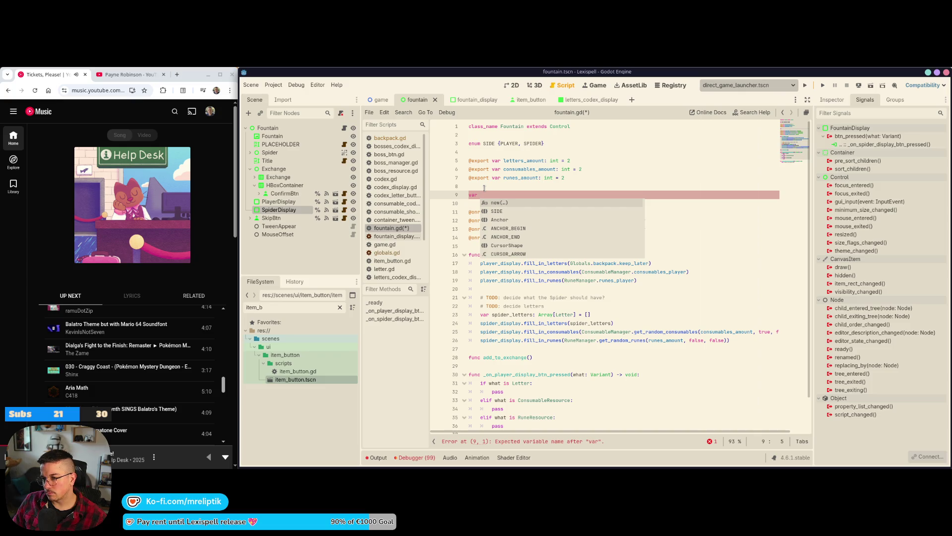
text(sides)
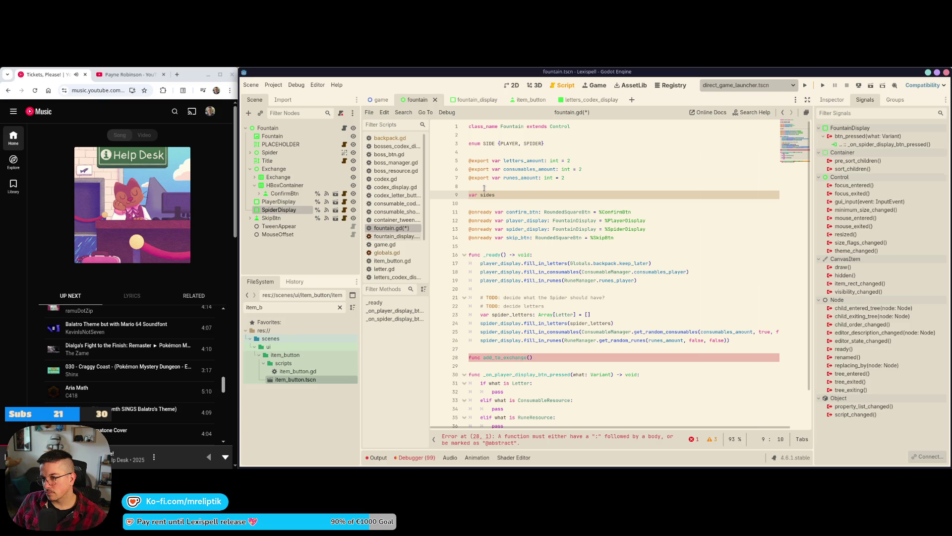
key(BackSpace)
key(BackSpace)
text(exchange)
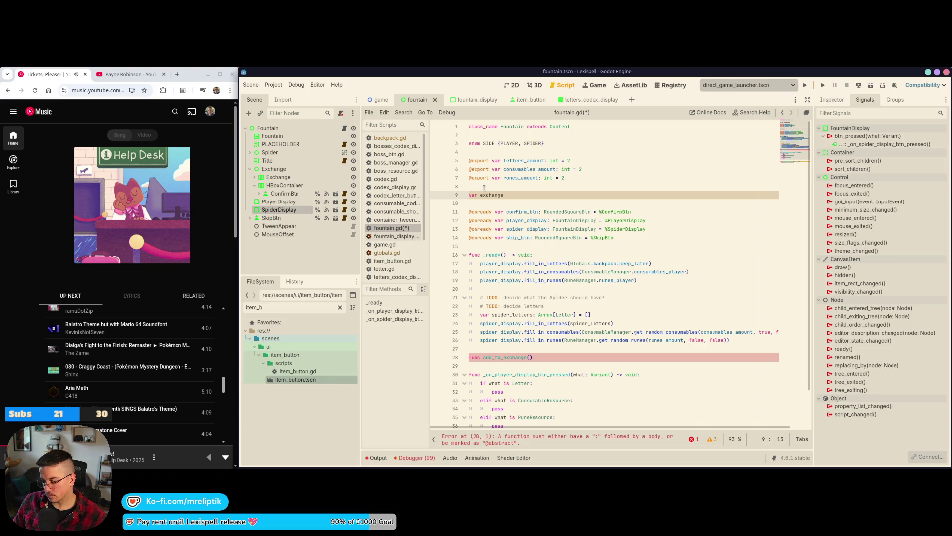
text(: D)
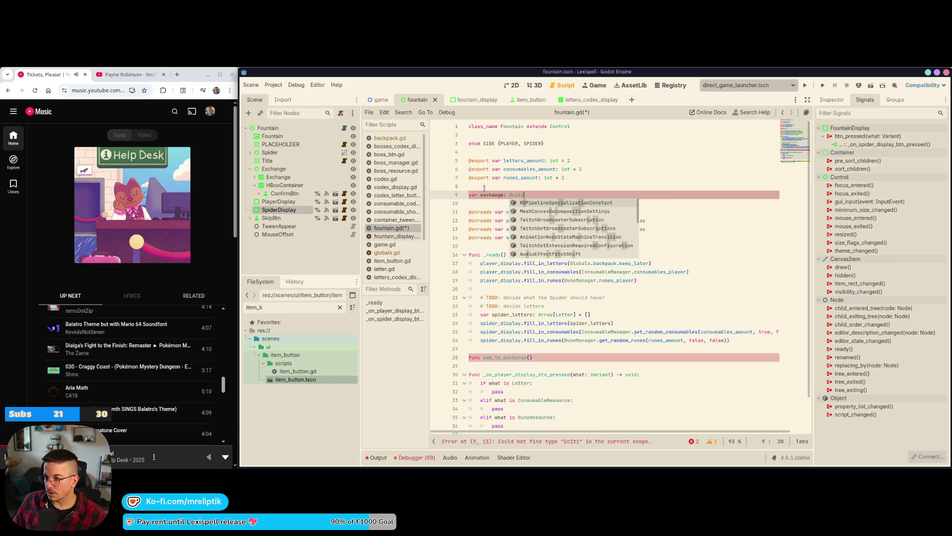
text(ictio)
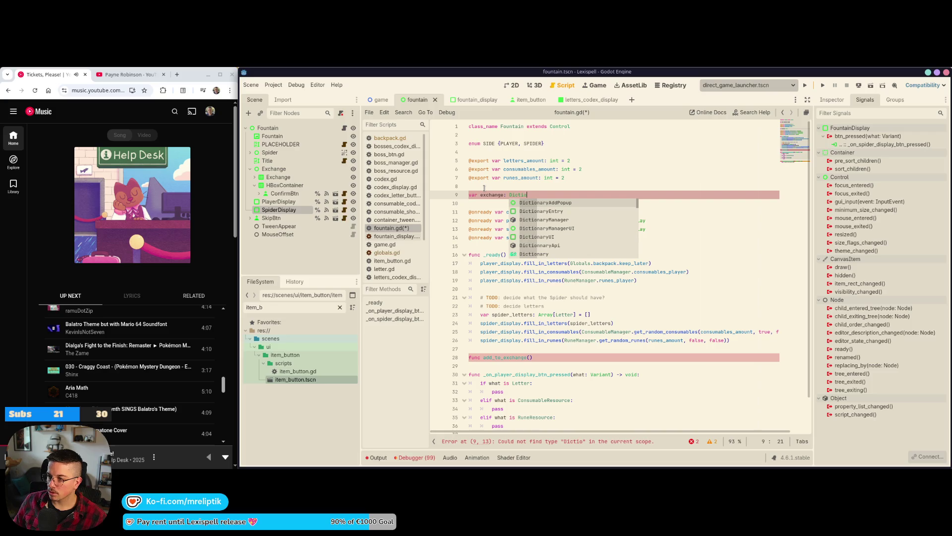
key(Return)
Fill the exchange dictionary with SIDE.PLAYER: null and SIDE.SPIDER: null entries.
text({)
key(Return)
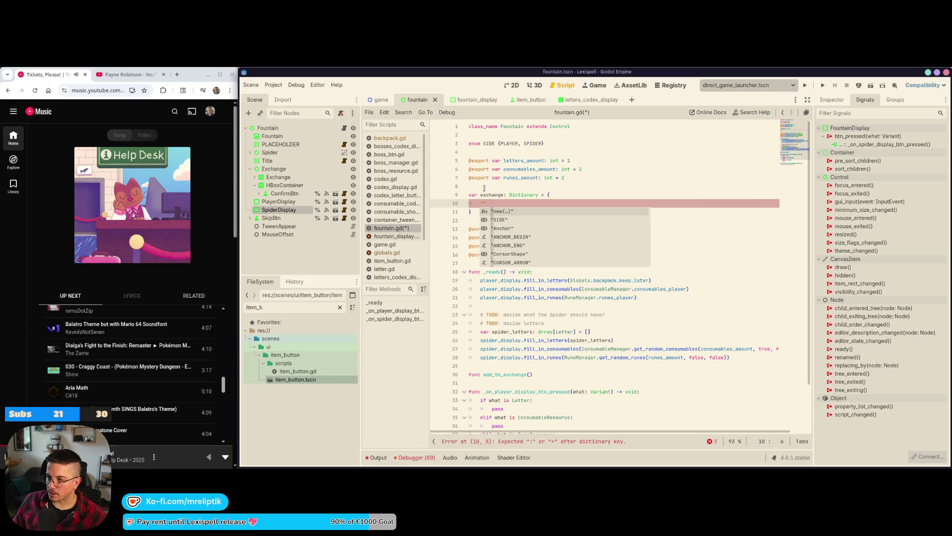
key(BackSpace)
text(SIDE.PL)
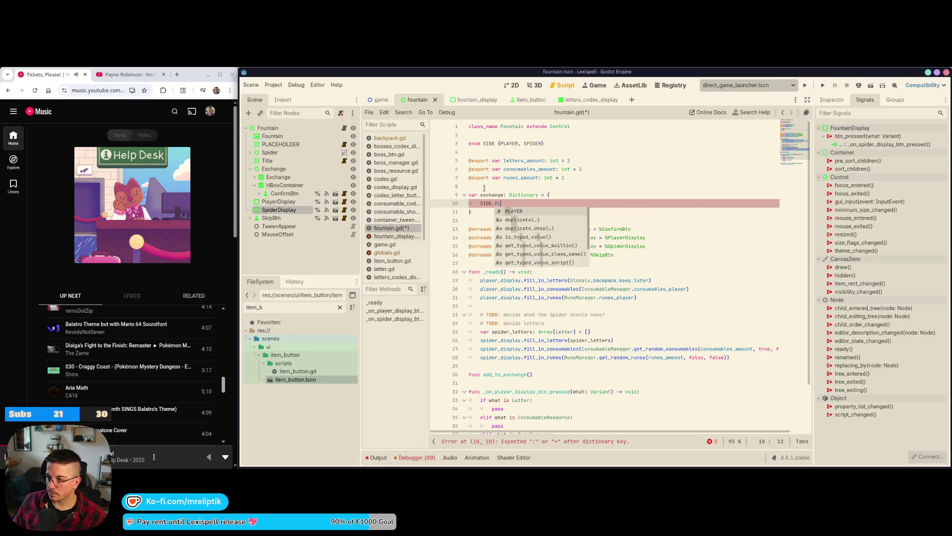
key(Return)
text(: null)
key(ctrl+shift+d)
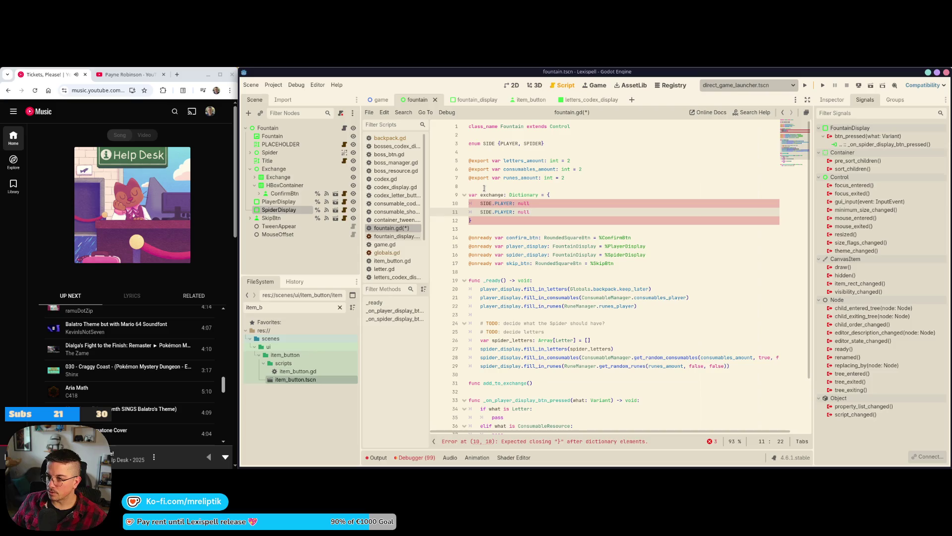
key(ctrl+shift+Right)
text(SP)
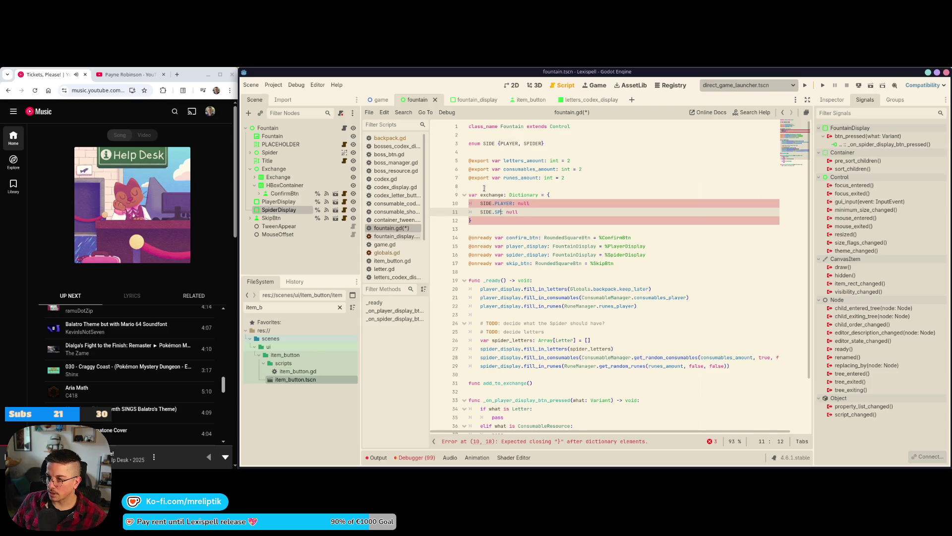
text(IDER)
key(Up)
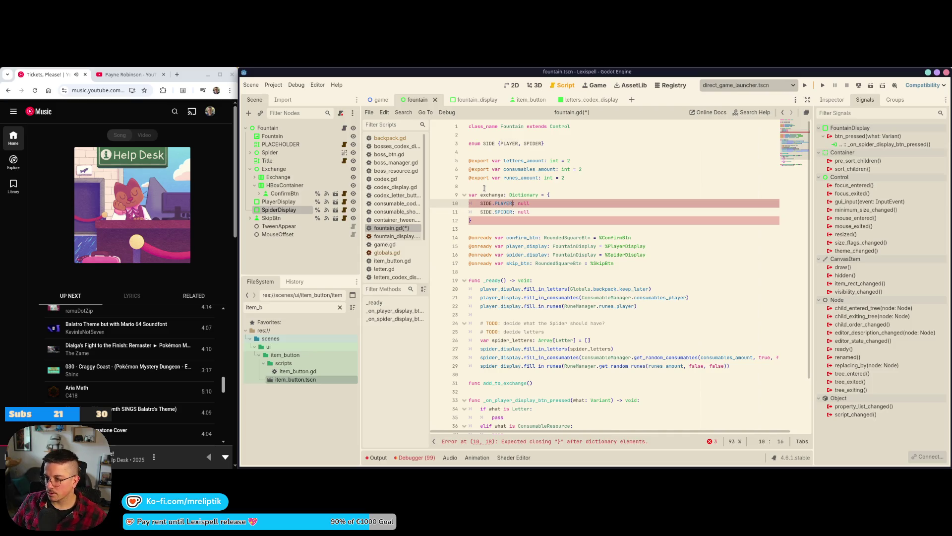
text(,)
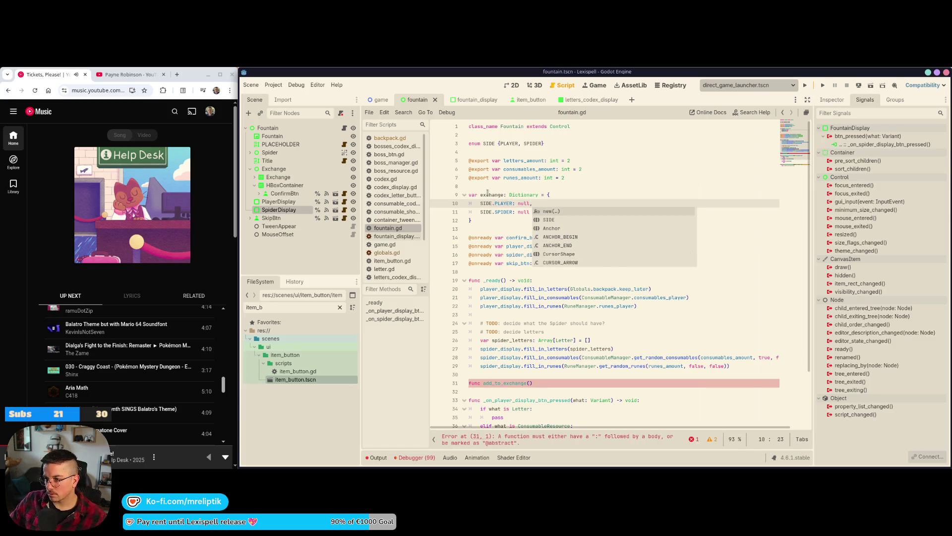
Locate the player button handler and its placeholder pass line.
click(516, 382)
scroll(528, 347, down, 3)
double_click(515, 352)
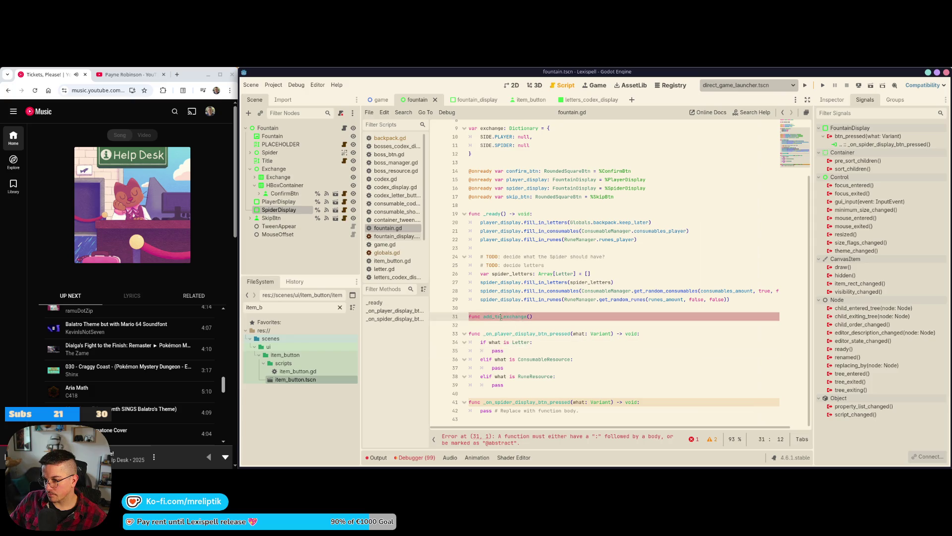
click(656, 334)
Call add_to_exchange(SIDE.PLAYER, what) in the player handler and add_to_exchange(SIDE.SPIDER, what) in the spider handler.
key(Return)
text(add)
key(Return)
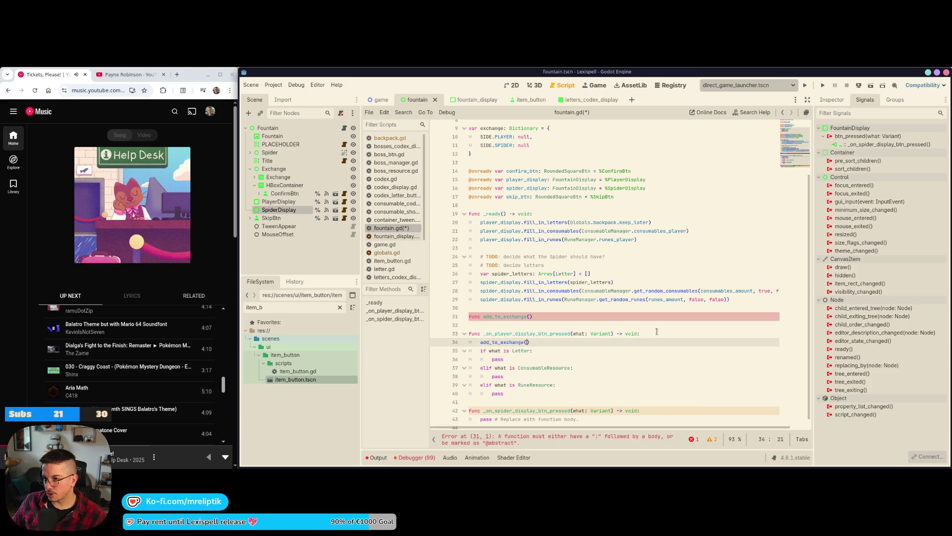
text(SIDE.)
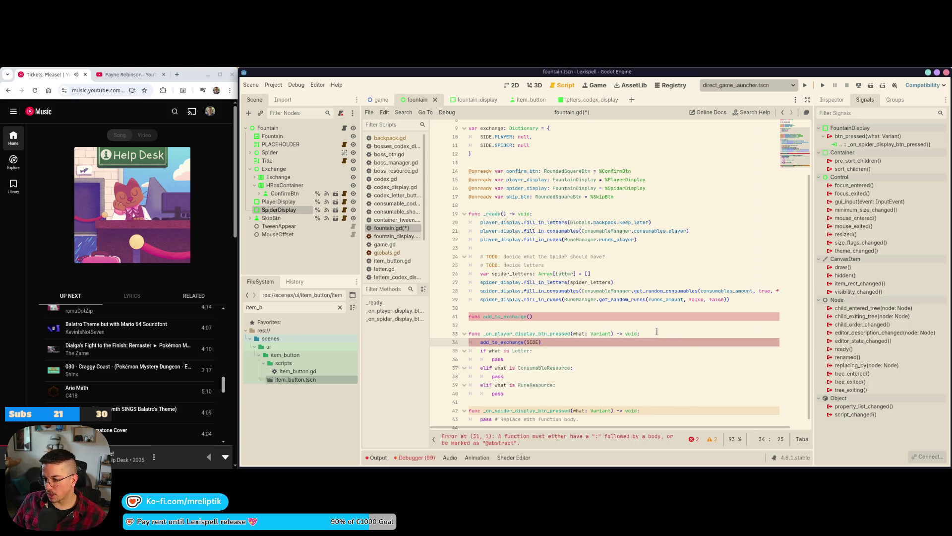
text(PLAYER, what)
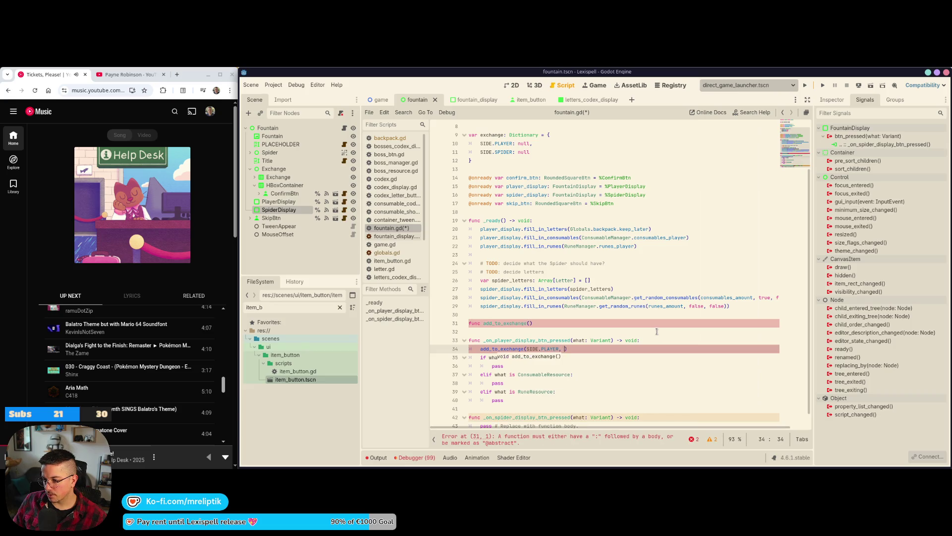
key(ctrl+c)
key(Down)
key(Down)
key(Down)
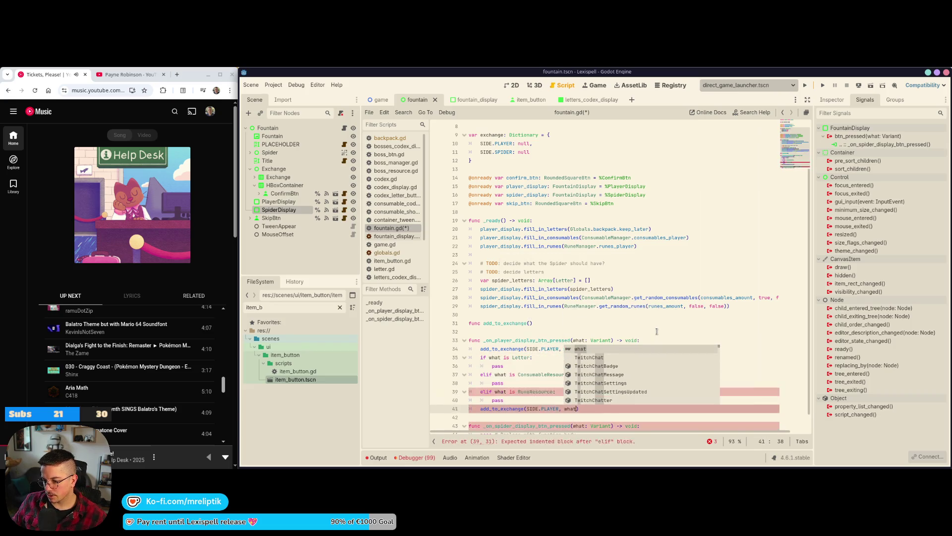
key(ctrl+v)
key(Left)
key(Left)
key(Left)
key(ctrl+BackSpace)
text(SPIDER)
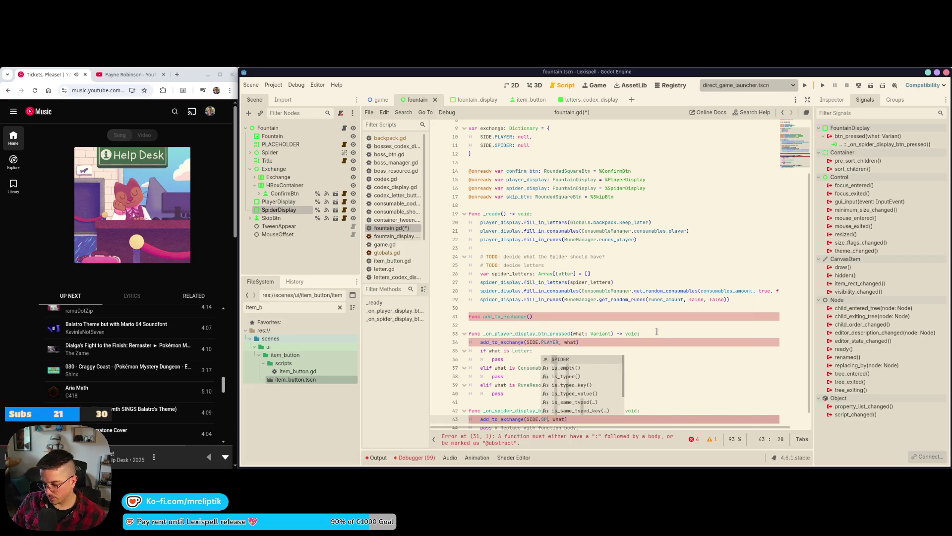
Give add_to_exchange the parameters side: SIDE and what: Variant.
click(529, 316)
text(side: SIDE)
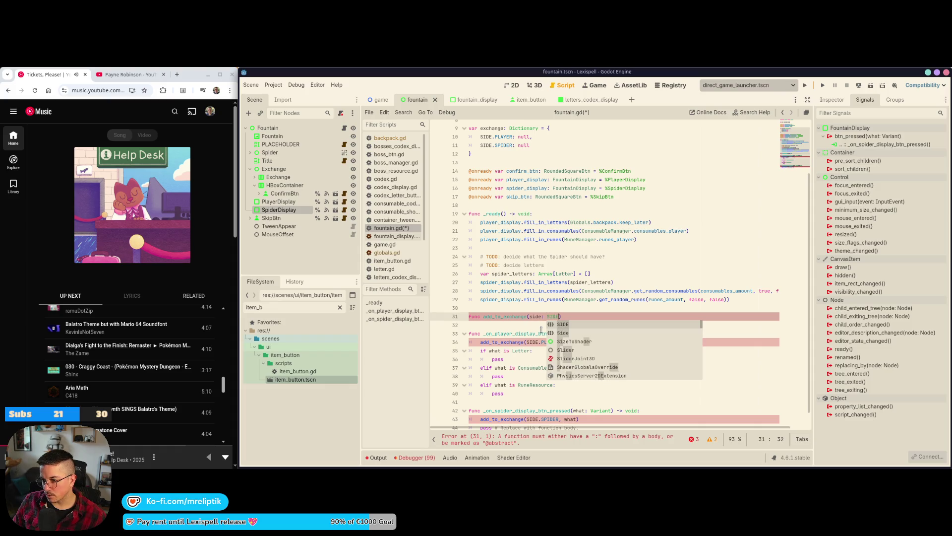
key(Escape)
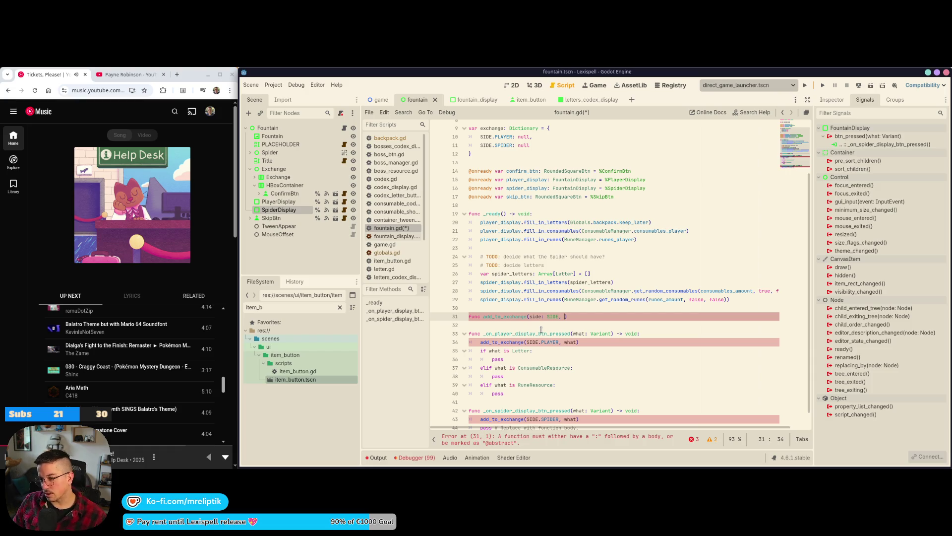
text(what: )
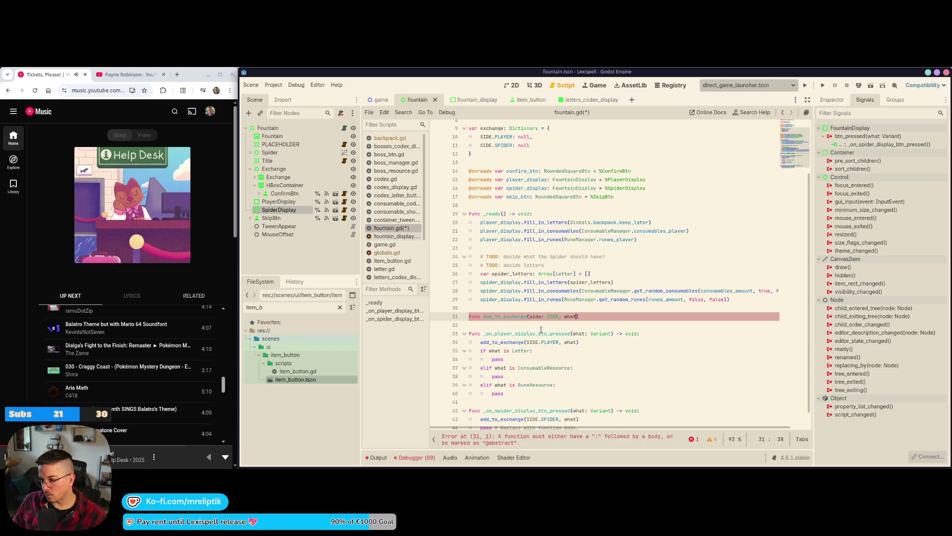
text(Variant)
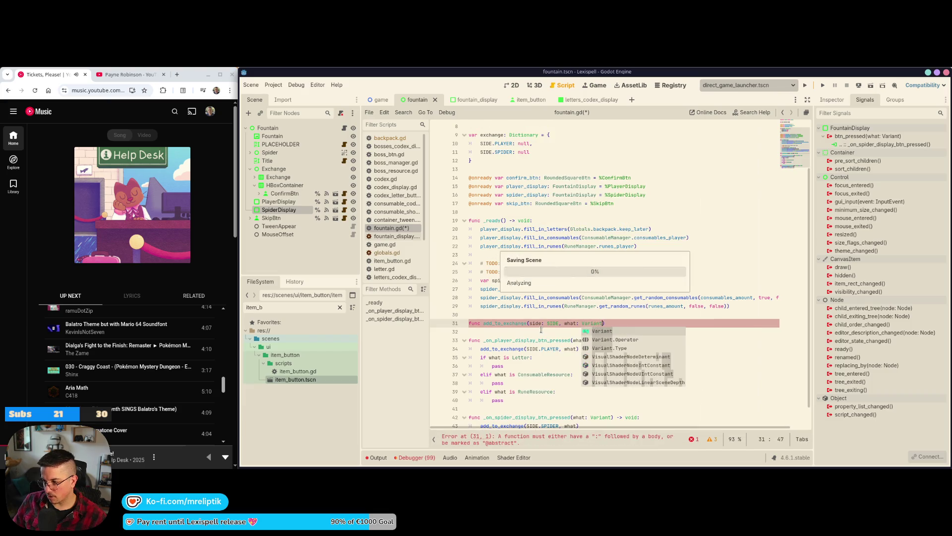
Move the if/elif item-type checks into add_to_exchange, now returning void, and save.
scroll(541, 329, down, 1)
click(538, 332)
drag(478, 335, 530, 377)
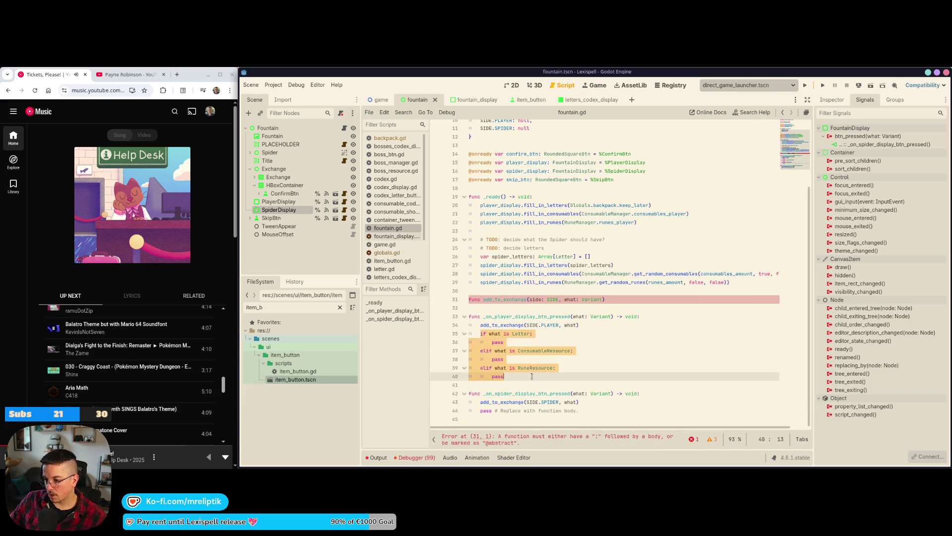
key(BackSpace)
click(632, 300)
text(-> void:)
key(Return)
key(ctrl+v)
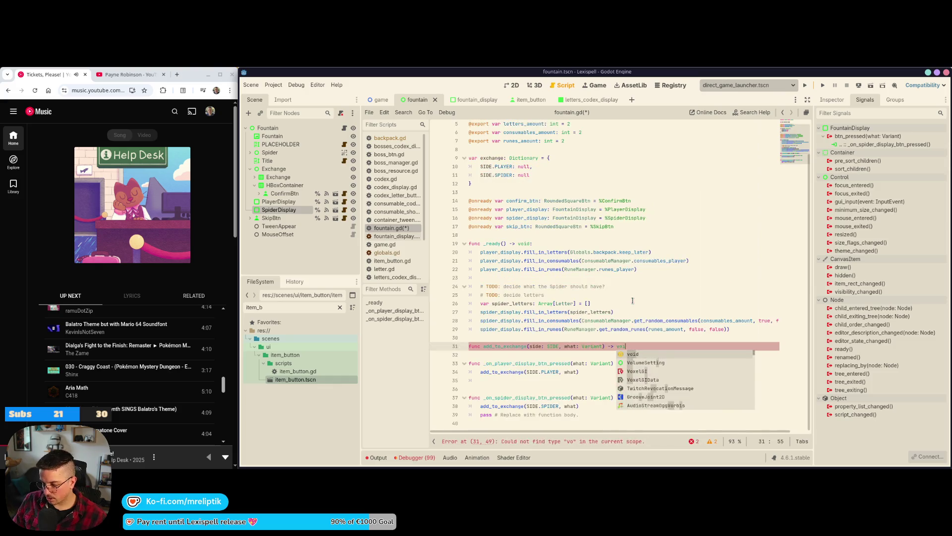
key(ctrl+s)
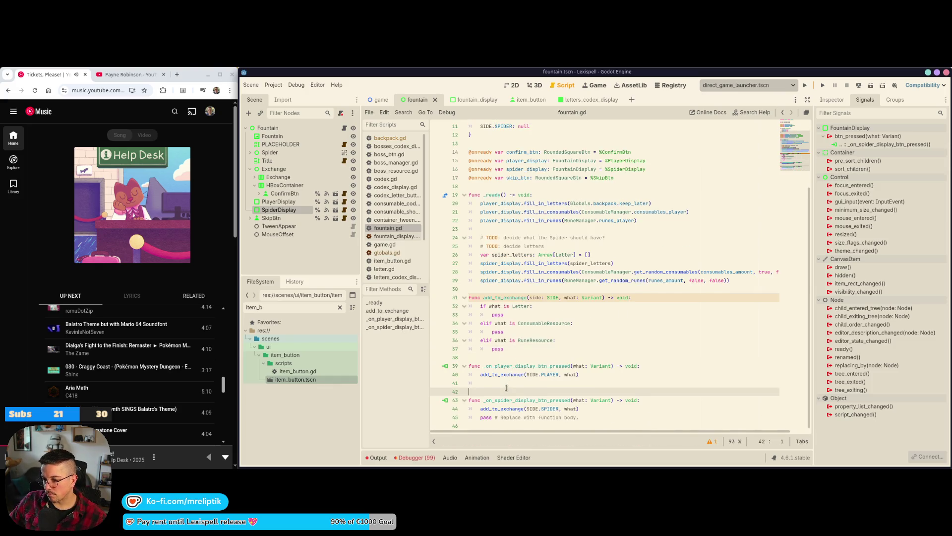
Remove the leftover placeholder pass line from the spider handler.
scroll(595, 298, down, 2)
click(488, 406)
key(End)
key(shift+Up)
key(shift+End)
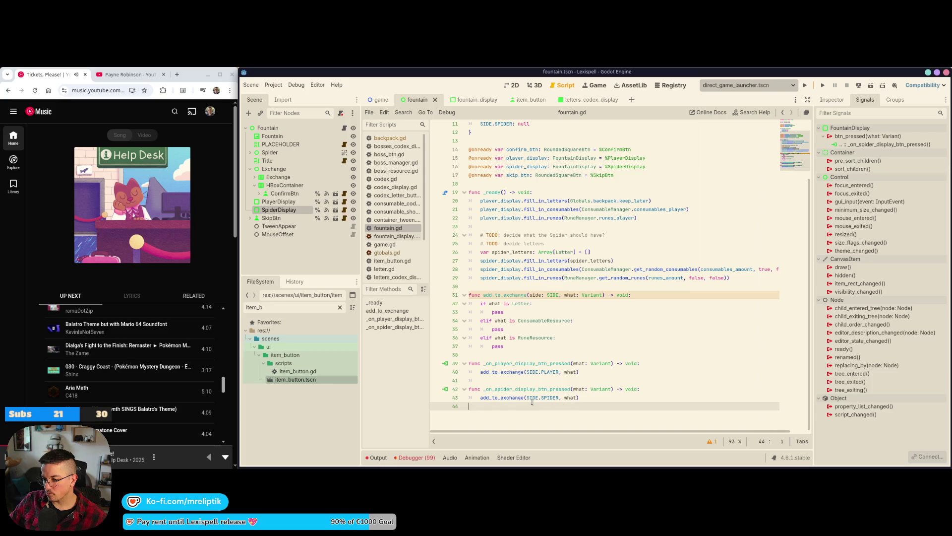
key(BackSpace)
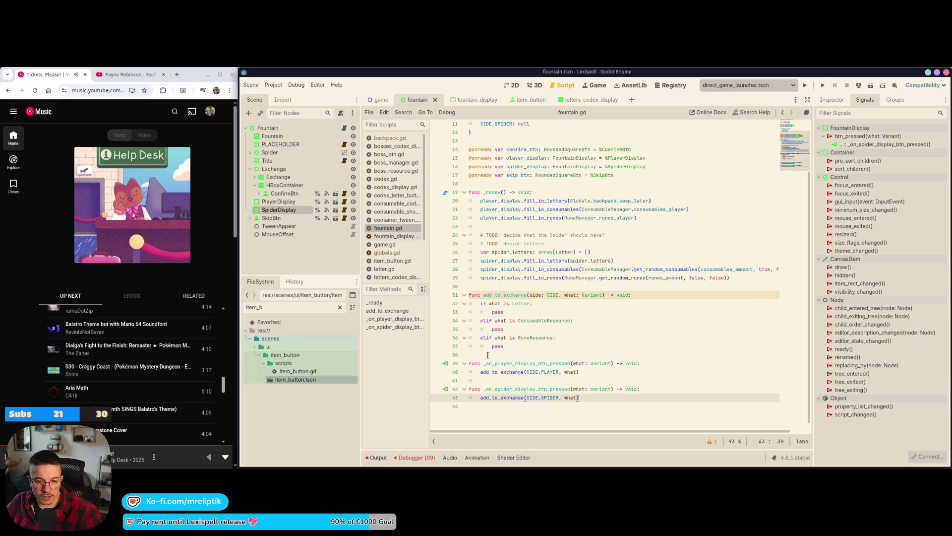
mouse_move(531, 471)
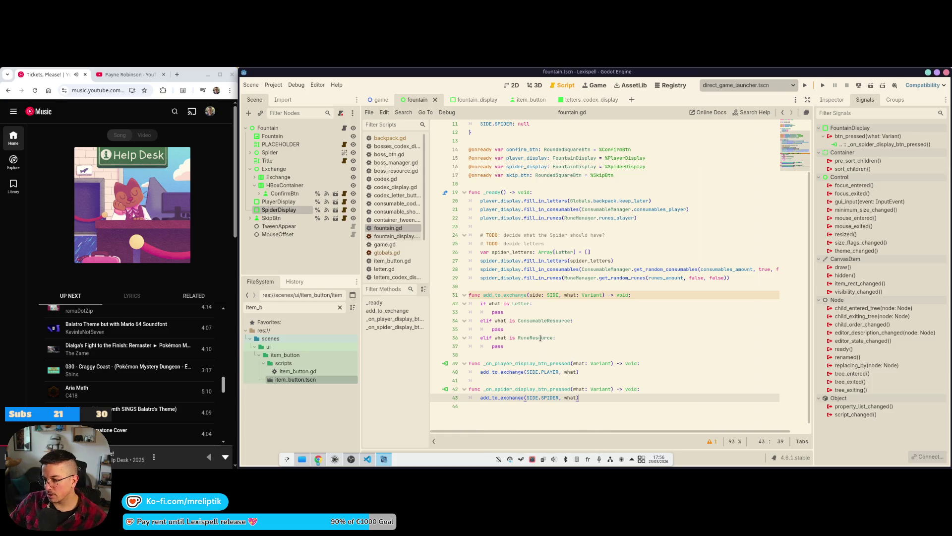
click(506, 304)
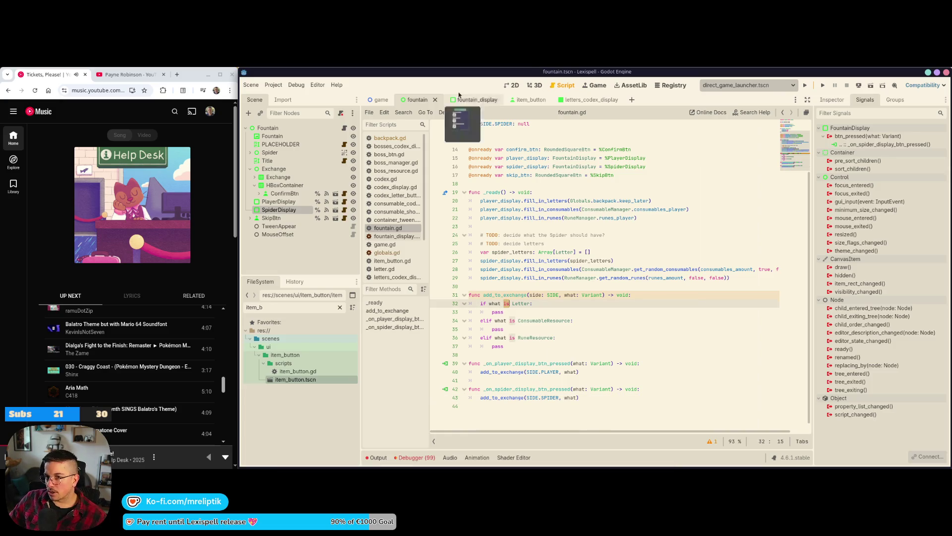
Review add_to_exchange's Letter branch, then bring up the fountain_display scene and its script.
mouse_move(568, 262)
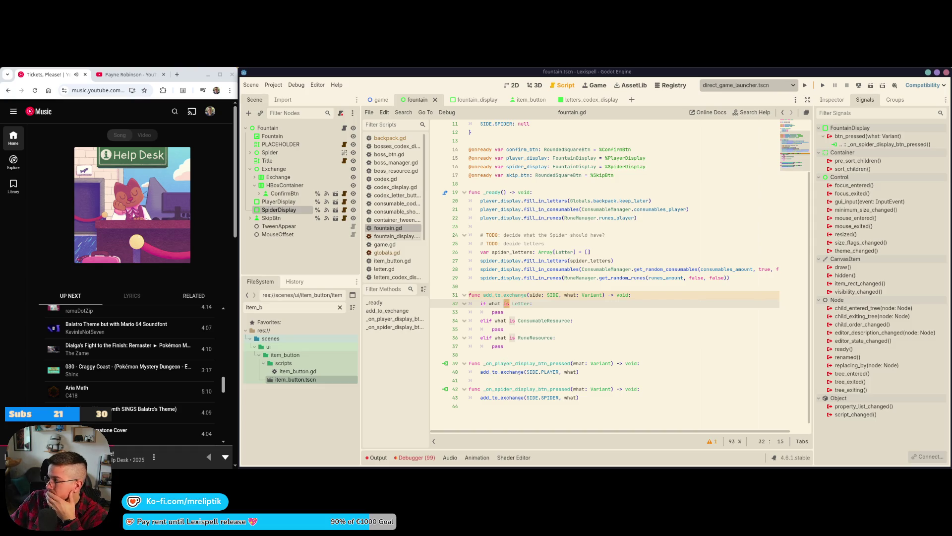
click(525, 312)
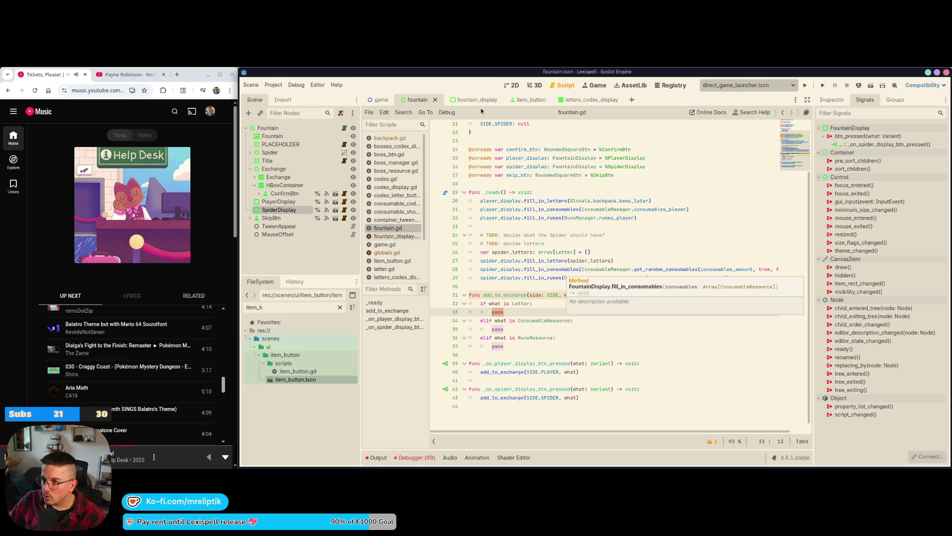
click(587, 100)
click(521, 100)
click(466, 99)
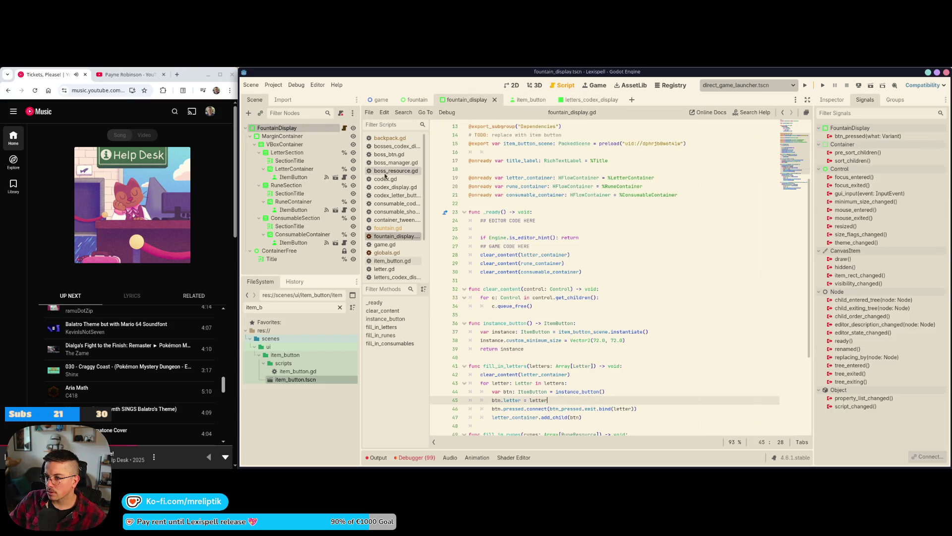
Copy the instance_button, fill_in_letters and fill_in_runes code (lines 36–55) from fountain_display.gd.
scroll(595, 265, down, 3)
scroll(595, 265, up, 1)
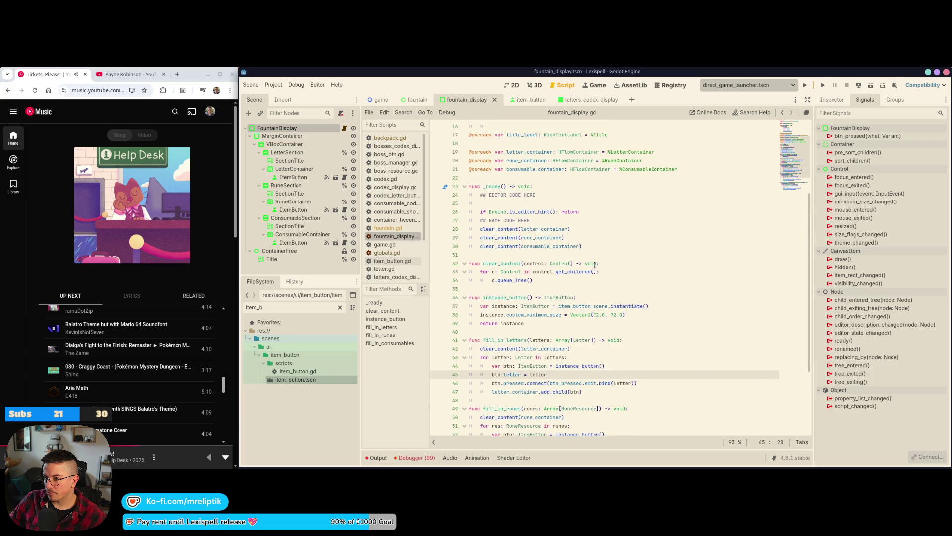
click(534, 328)
click(543, 321)
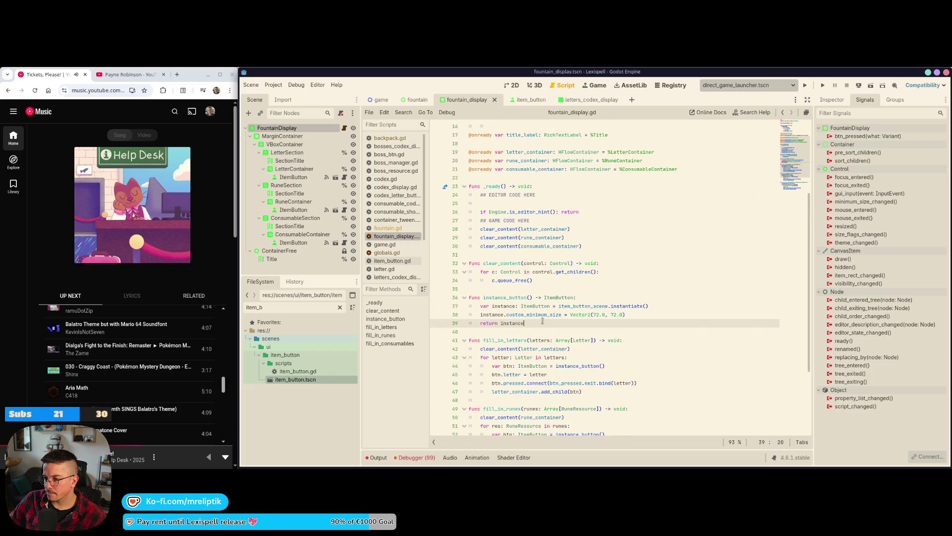
scroll(575, 384, down, 2)
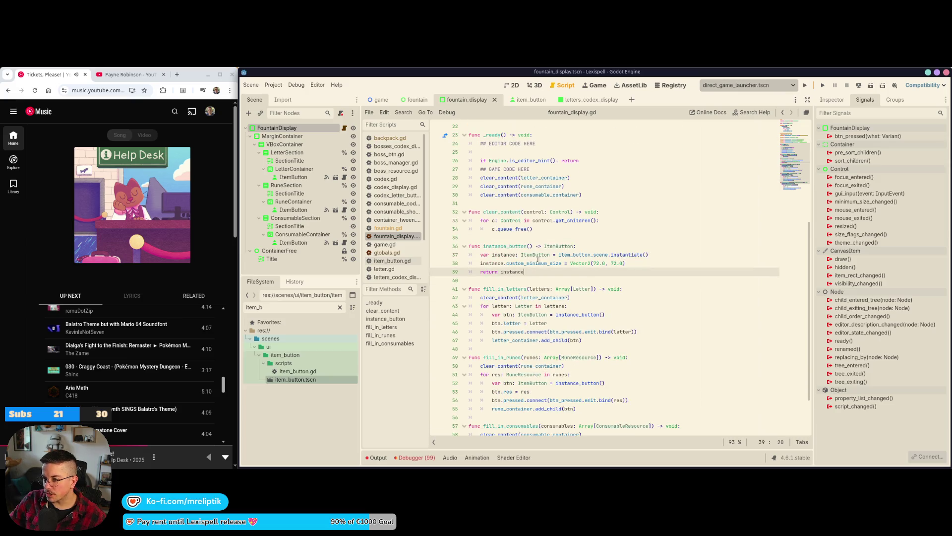
click(586, 340)
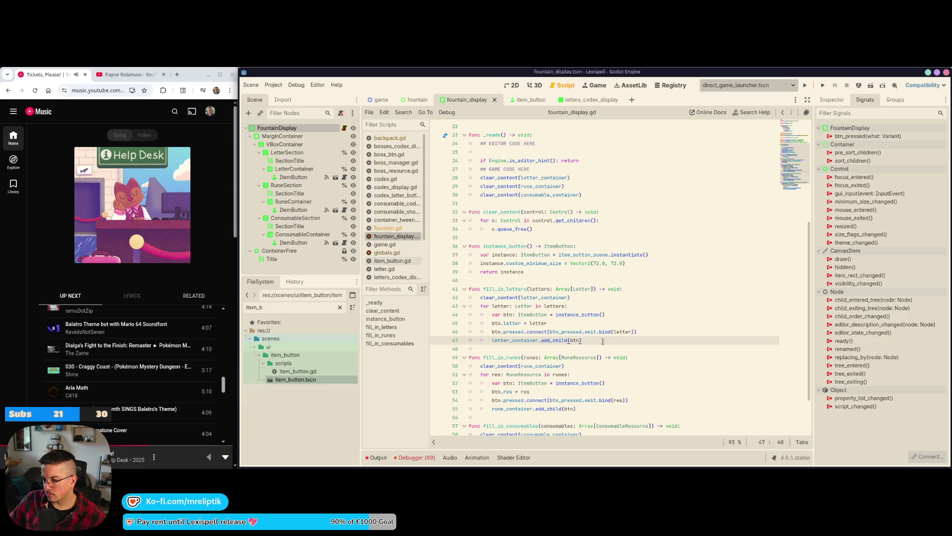
drag(598, 408, 461, 243)
key(ctrl+c)
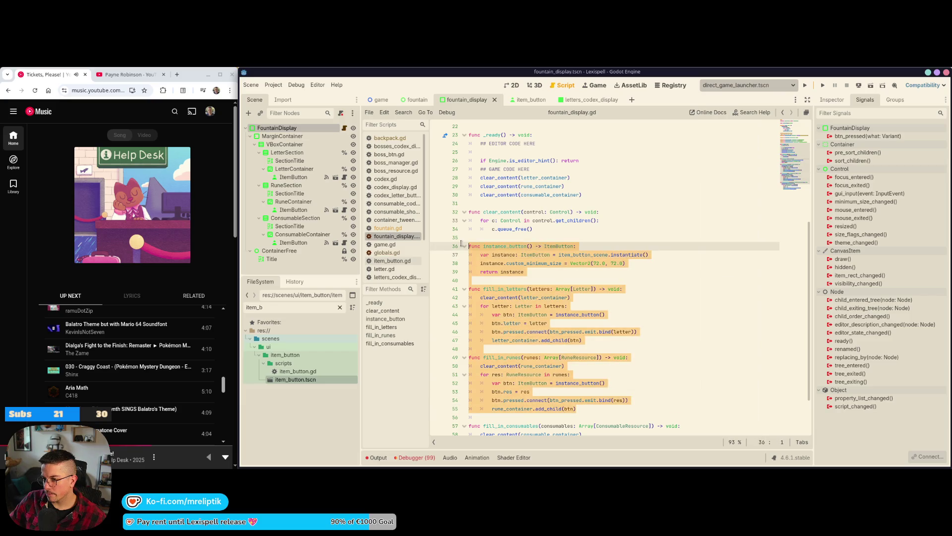
scroll(496, 199, up, 5)
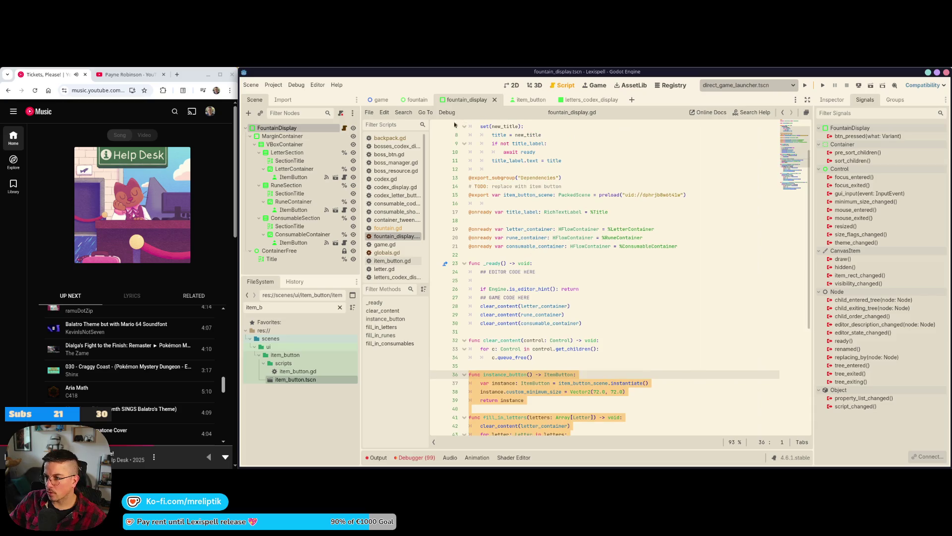
click(417, 101)
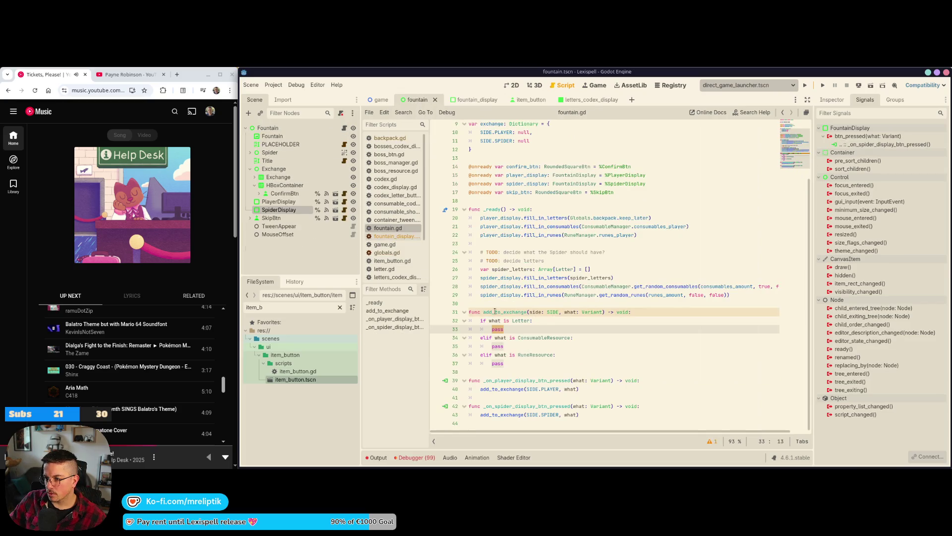
Delete the TextureRect node from both exchange PanelContainers, then return to fountain.gd.
click(518, 86)
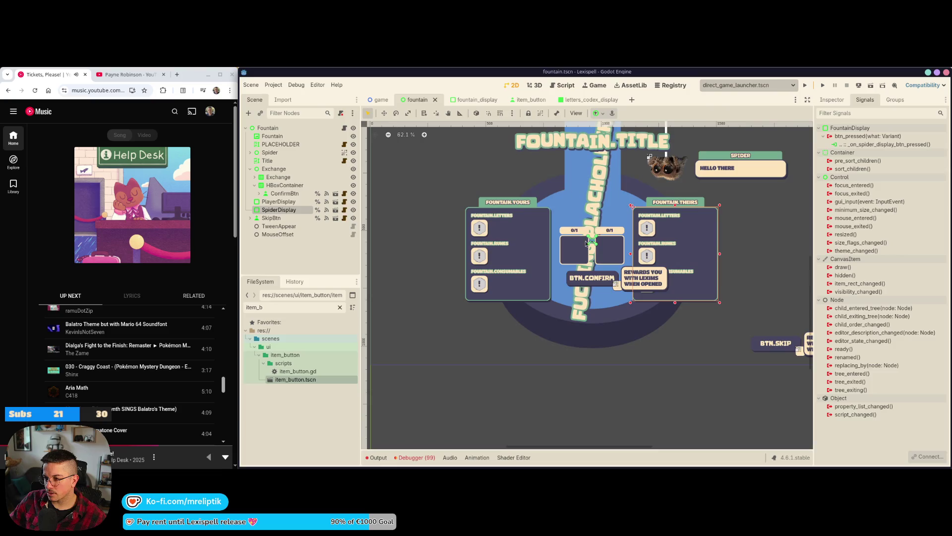
click(254, 178)
click(290, 210)
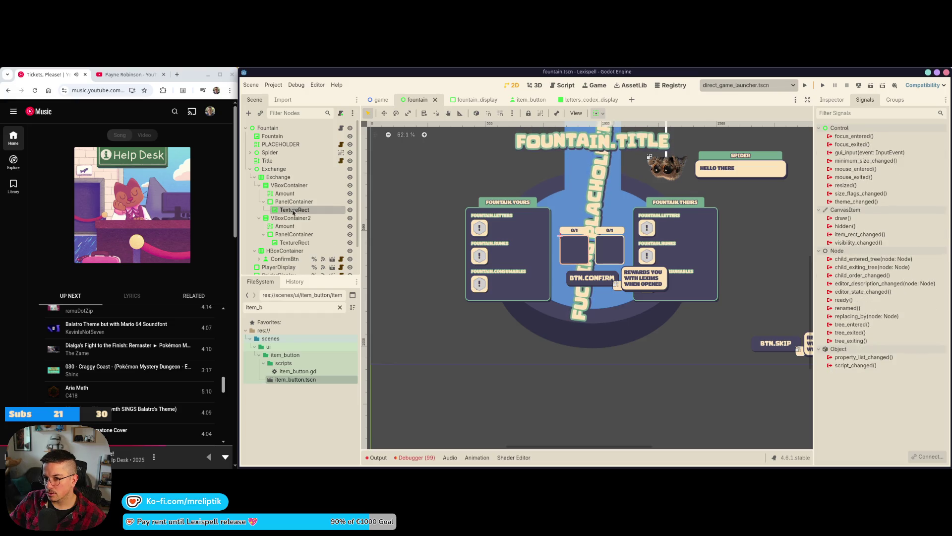
key(Delete)
key(Return)
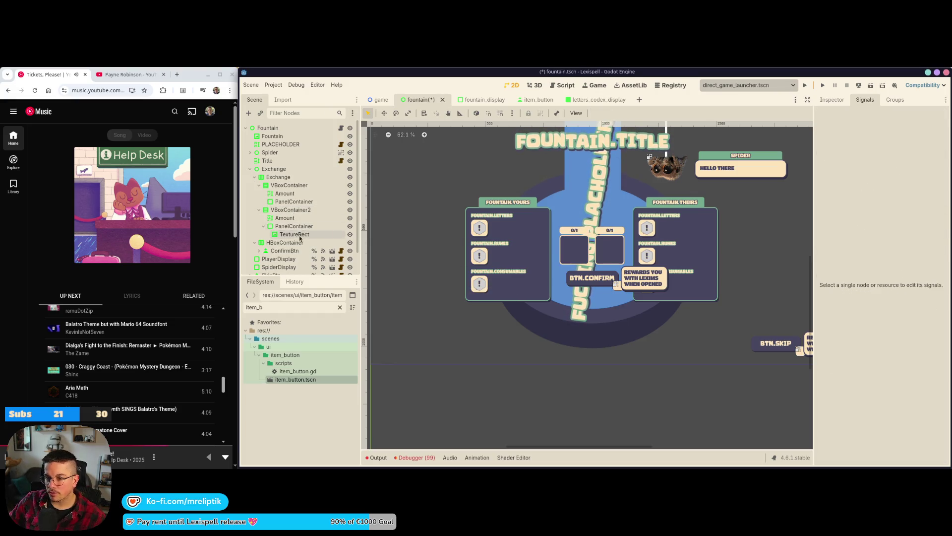
key(Delete)
key(Return)
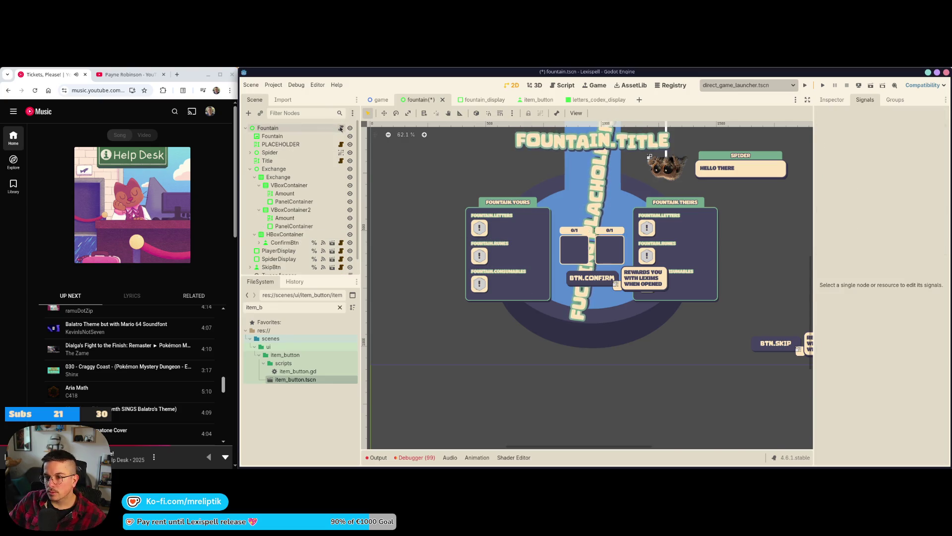
click(340, 127)
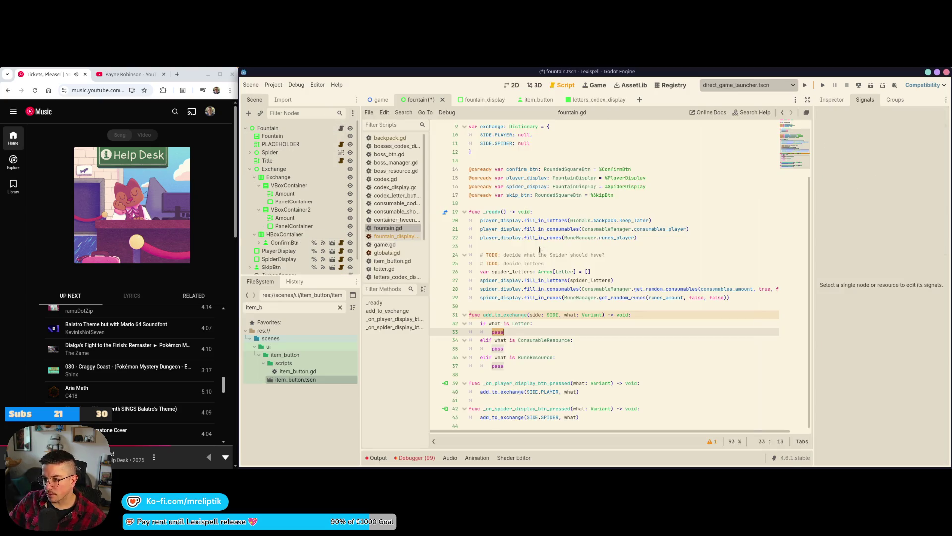
Paste the copied code below add_to_exchange, drop the fill_in_letters header and loop, and unindent.
click(499, 376)
key(ctrl+v)
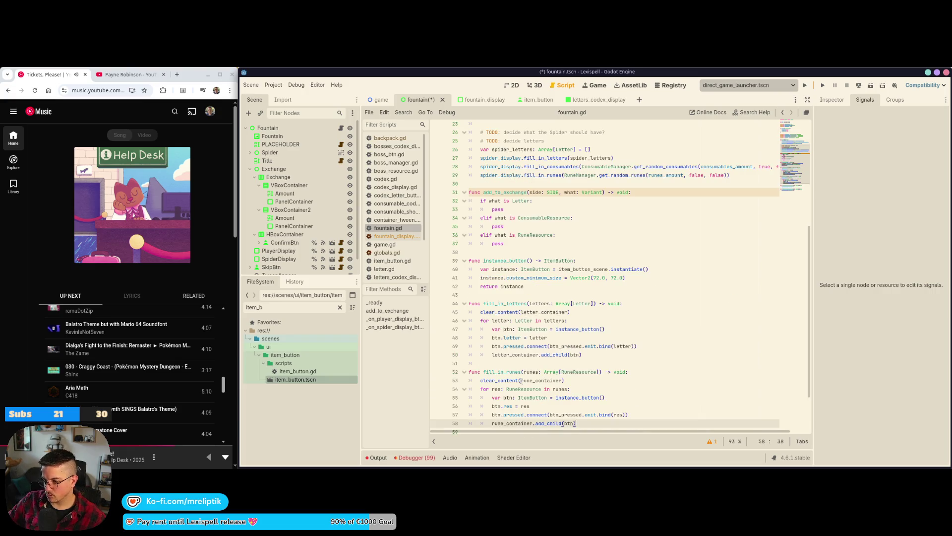
click(589, 321)
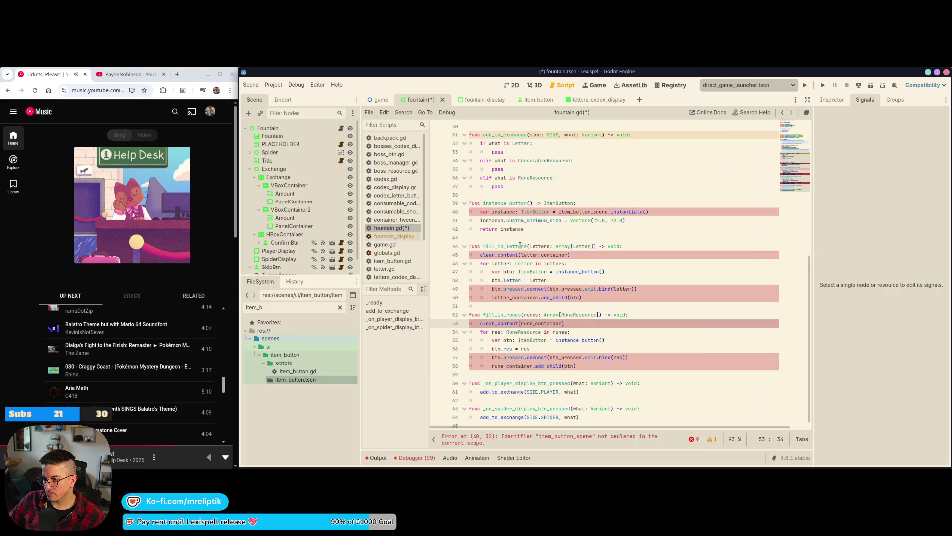
click(521, 246)
key(ctrl+shift+k)
key(ctrl+shift+k)
key(ctrl+shift+k)
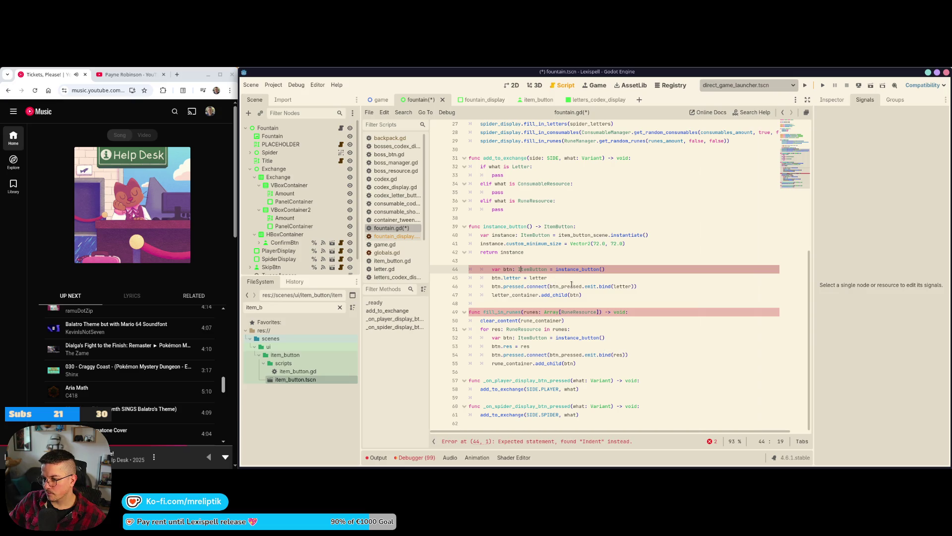
key(ctrl+shift+k)
key(shift+Down)
key(shift+Down)
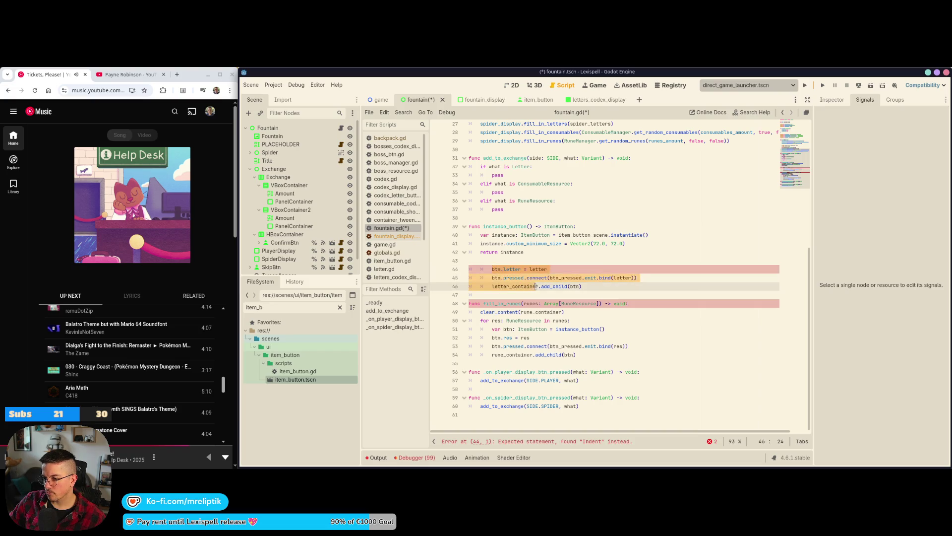
key(shift+Tab)
Move the btn.res = res line directly under btn.letter.
click(512, 342)
key(shift+Home)
key(ctrl+x)
click(563, 272)
key(Return)
key(ctrl+v)
Delete the pasted fill_in_runes code and save.
click(512, 326)
key(ctrl+shift+k)
key(ctrl+shift+k)
key(ctrl+shift+k)
click(511, 317)
key(ctrl+shift+k)
key(ctrl+shift+k)
key(ctrl+shift+k)
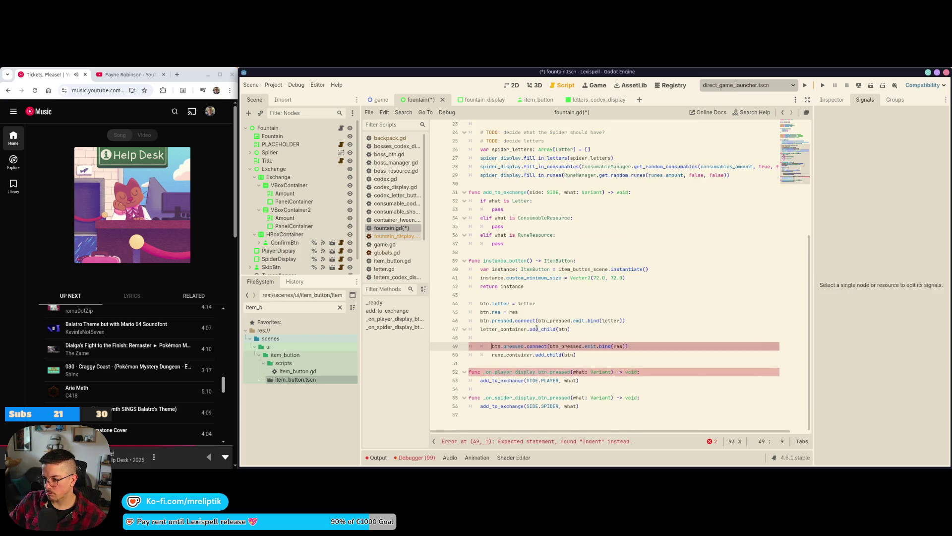
key(ctrl+s)
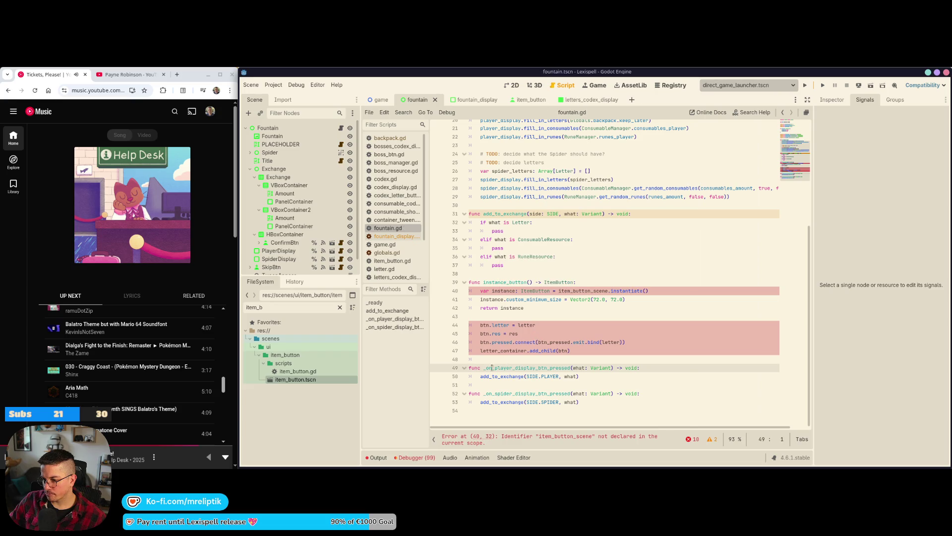
Remove the instance_button function header and its return instance line, then save.
click(486, 361)
click(512, 282)
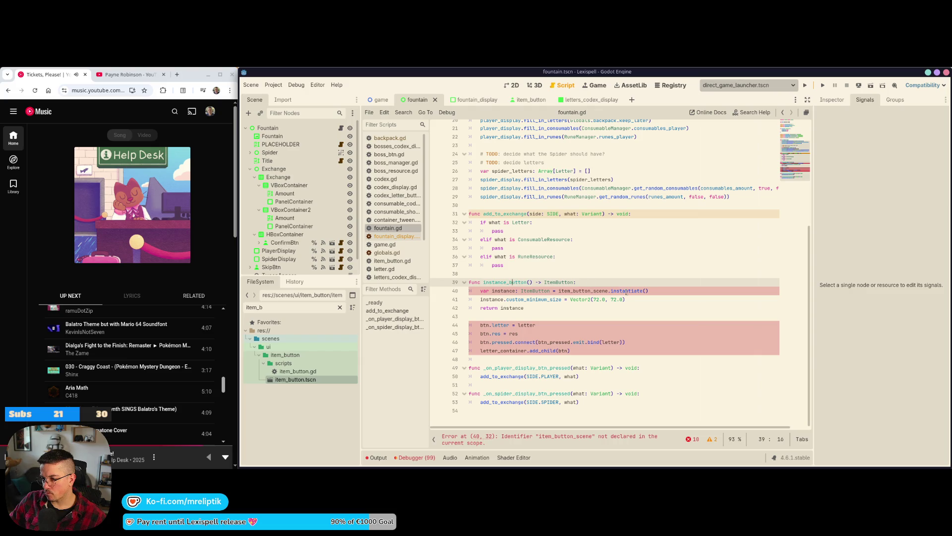
key(ctrl+shift+k)
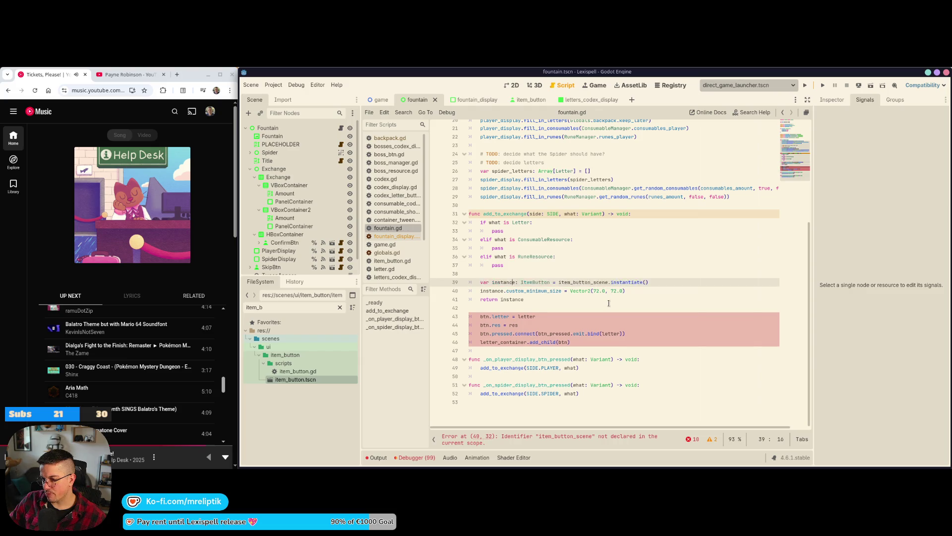
click(486, 275)
key(Down)
key(Down)
key(Down)
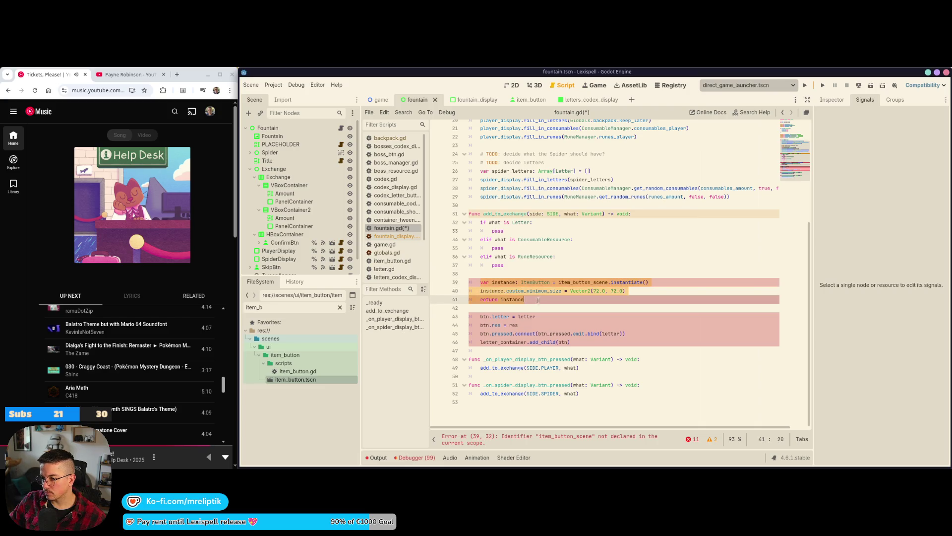
key(ctrl+shift+k)
key(ctrl+s)
Rename the instance variable to btn on both lines and save.
double_click(503, 282)
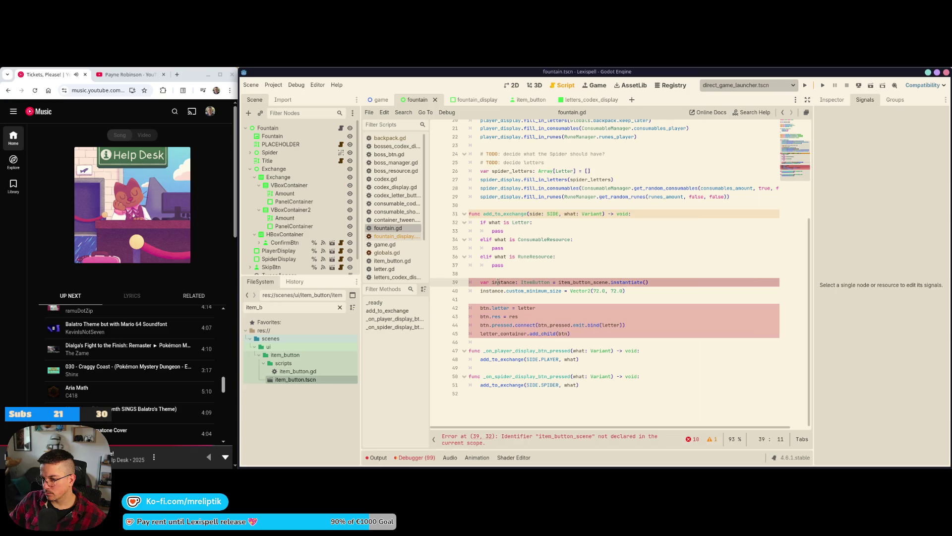
text(btn)
key(Down)
key(ctrl+shift+Left)
text(btn)
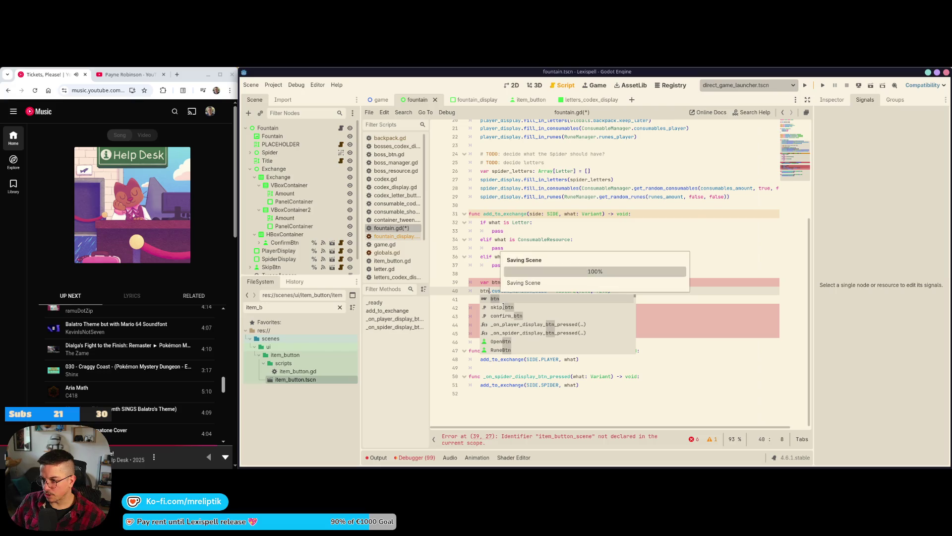
key(ctrl+s)
double_click(569, 282)
click(534, 101)
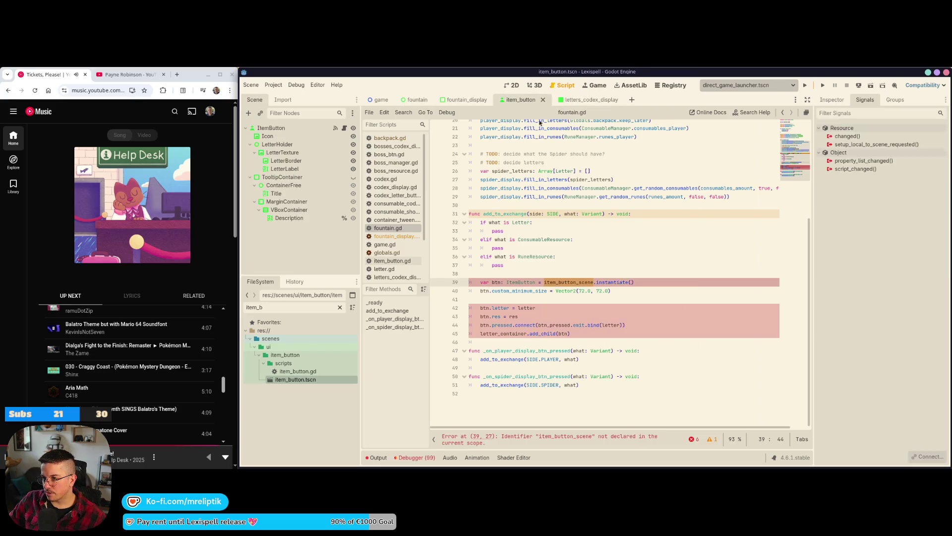
Copy the item_button_scene export line from fountain_display.gd, removing its TODO comment.
click(466, 99)
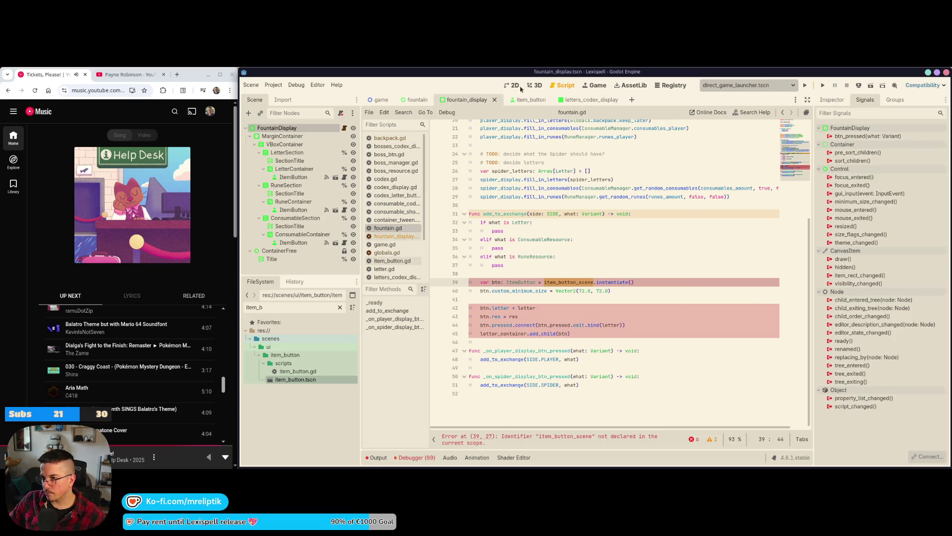
click(513, 85)
click(344, 128)
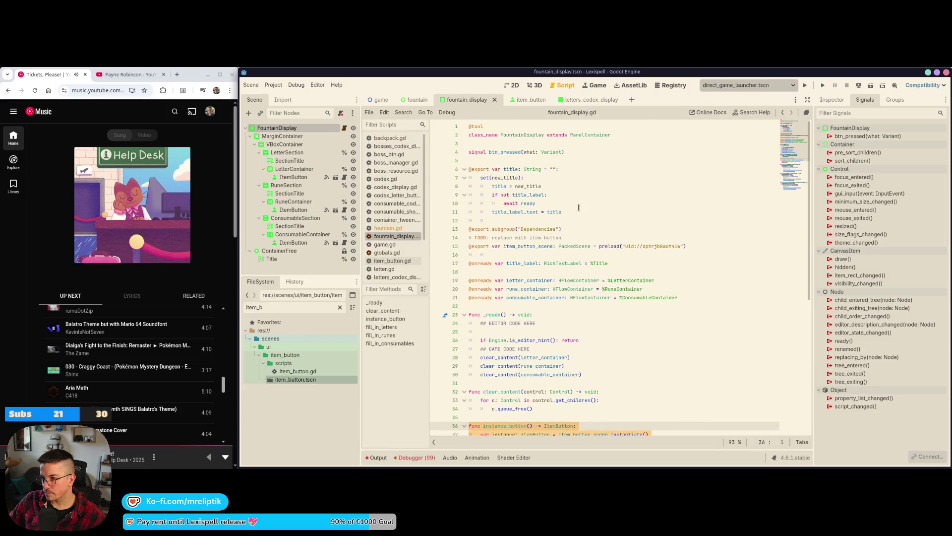
drag(697, 244, 451, 249)
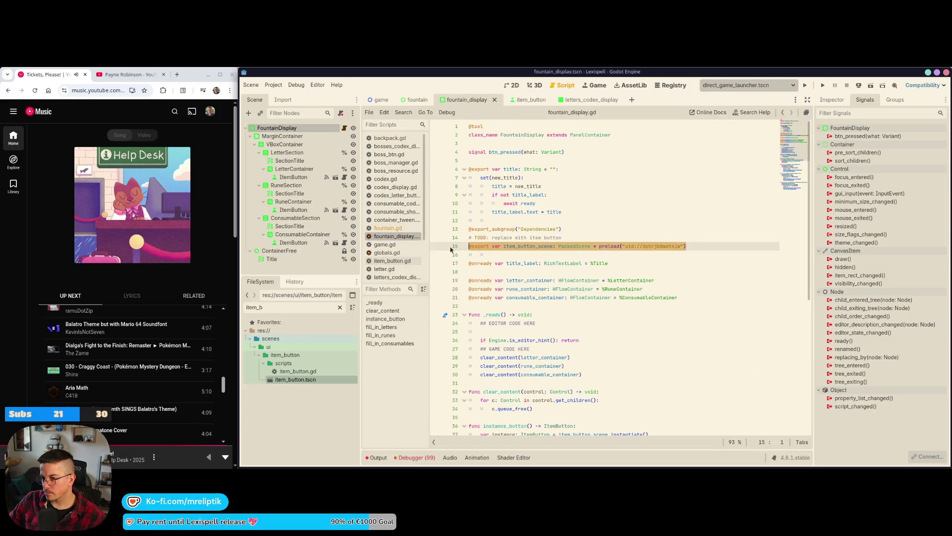
key(Up)
key(ctrl+shift+k)
drag(687, 237, 459, 238)
Paste the item_button_scene export line into fountain.gd after the exported amounts.
click(428, 99)
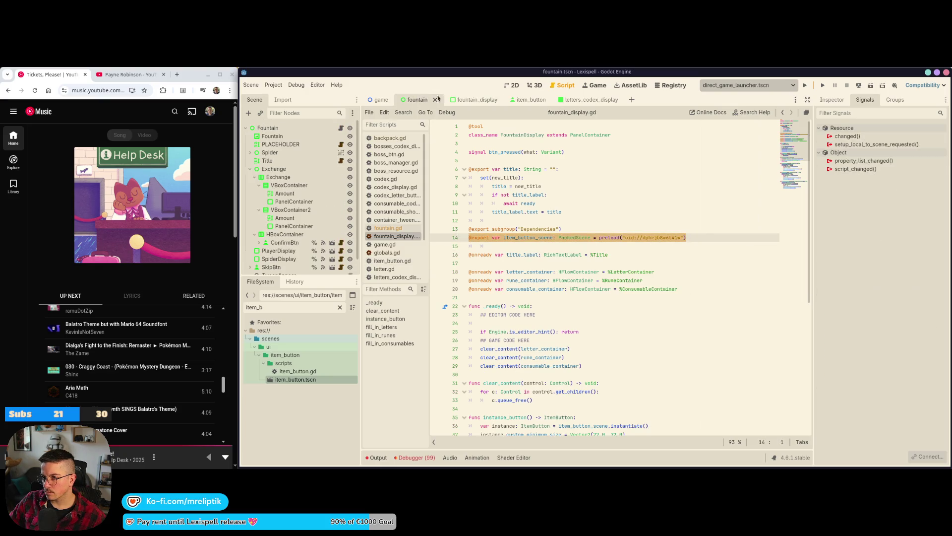
click(512, 85)
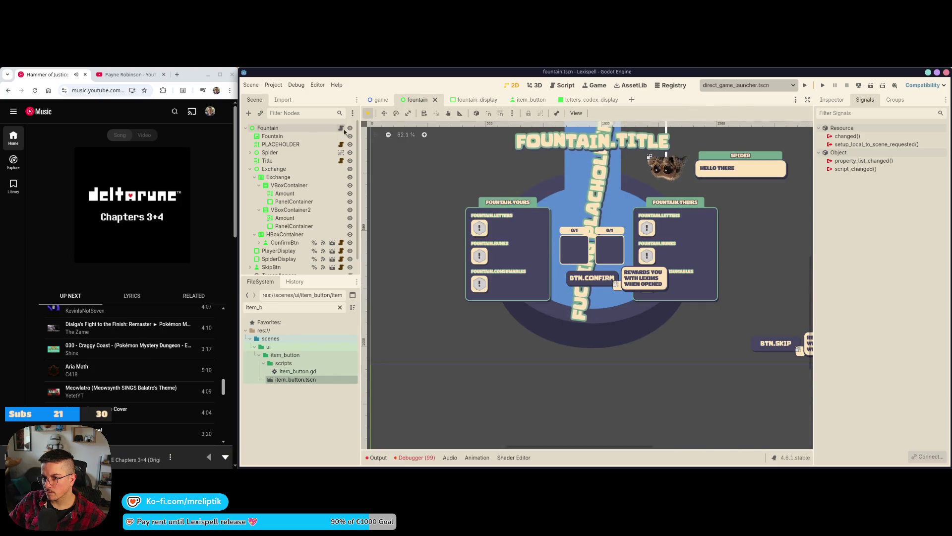
click(340, 128)
scroll(566, 225, up, 3)
click(504, 228)
click(507, 186)
key(Return)
key(ctrl+v)
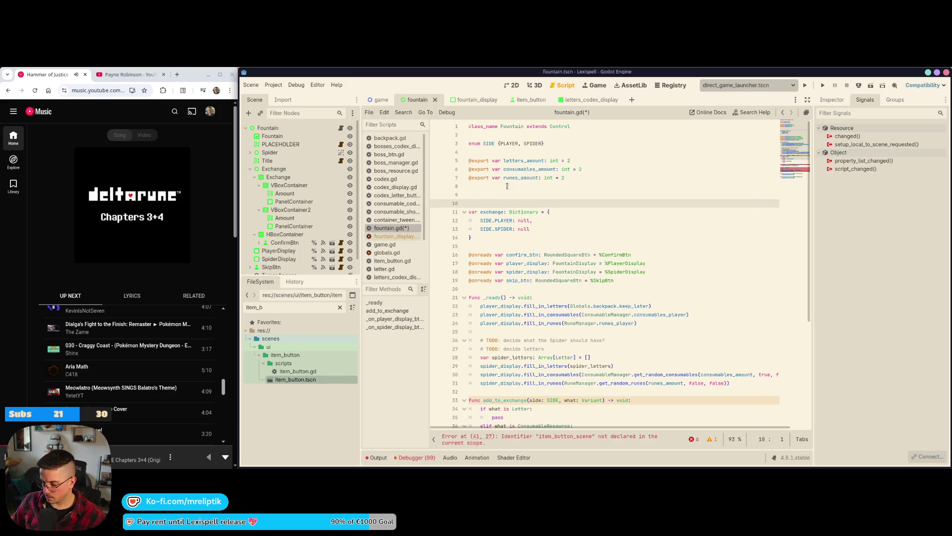
click(507, 186)
key(Return)
text(@export)
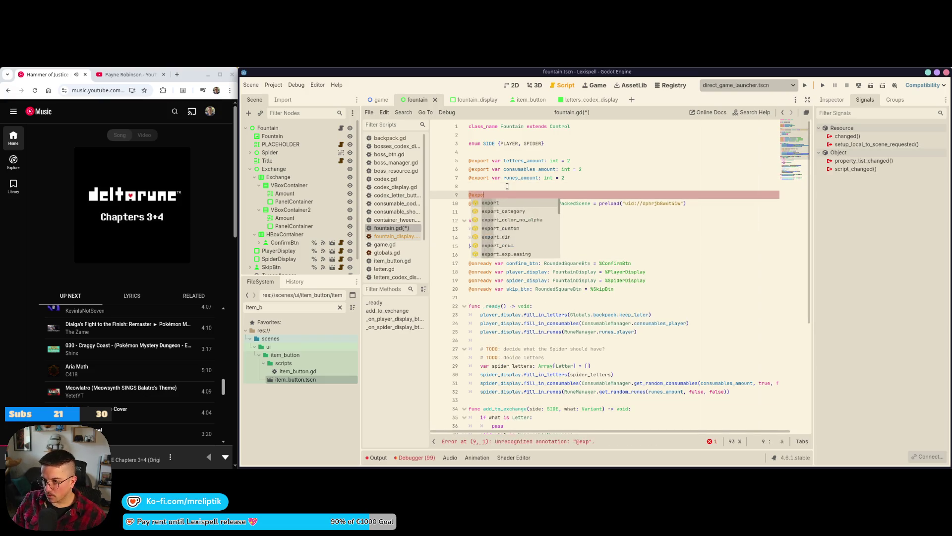
text(_subgroup("D)
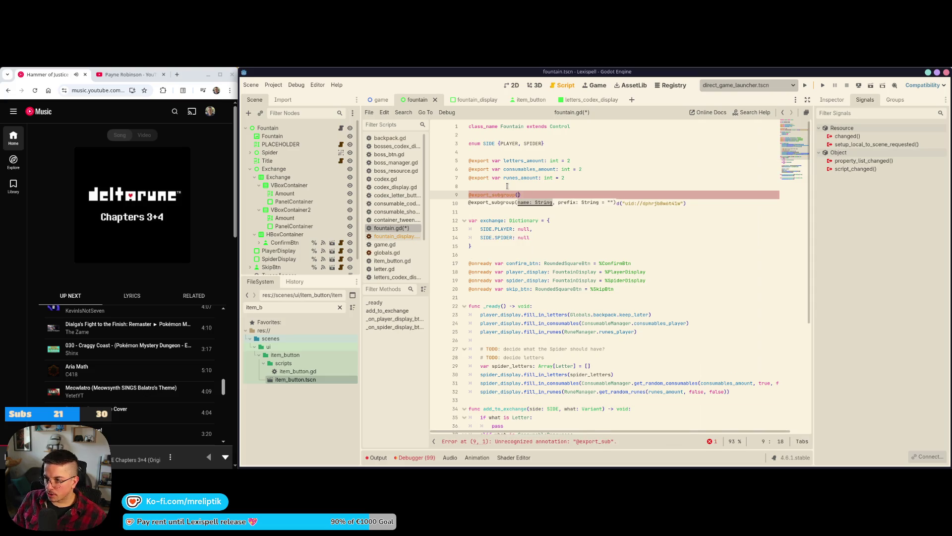
text(ee)
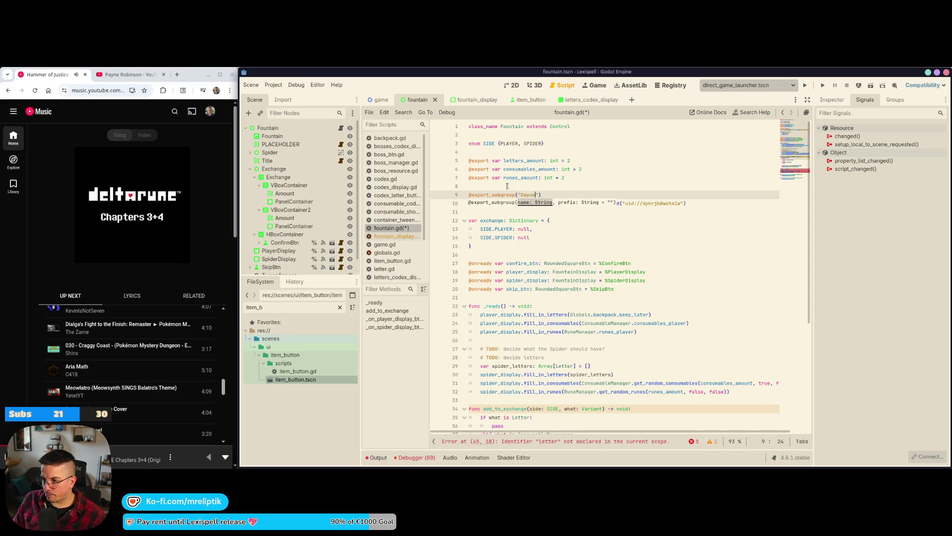
key(ctrl+s)
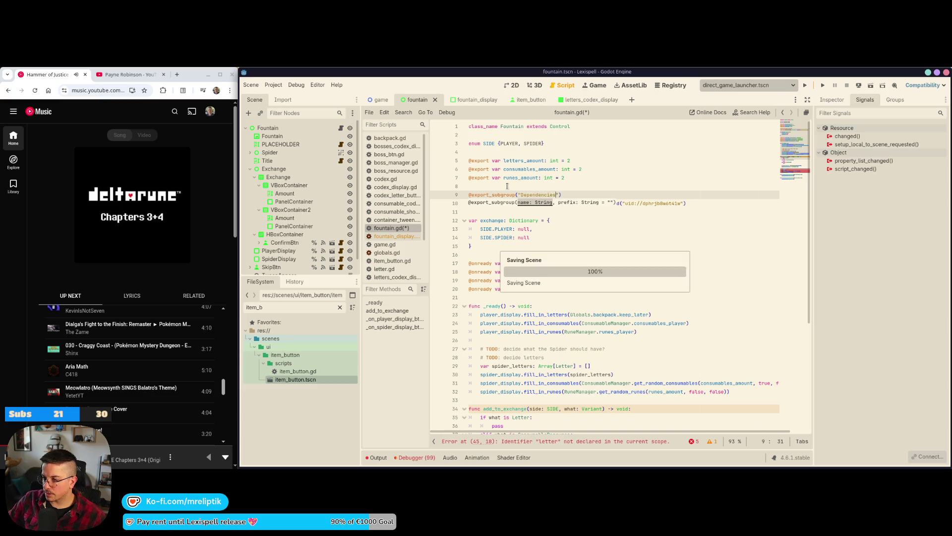
click(507, 211)
Inspect the undeclared letter reference on line 45 and the uses of what.
scroll(570, 340, down, 5)
scroll(570, 340, down, 1)
double_click(511, 340)
double_click(569, 246)
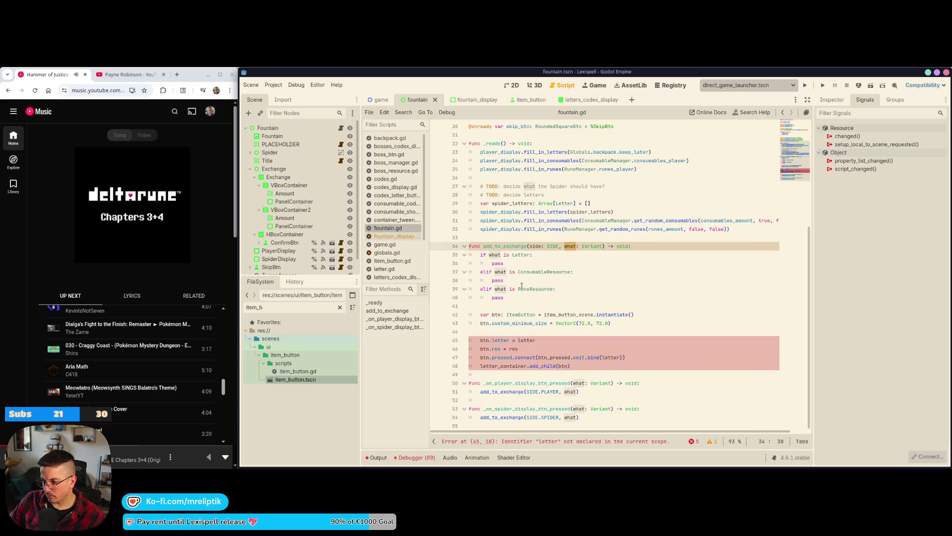
Move the button creation and custom_minimum_size lines to the top of add_to_exchange, tidy blank lines, and save.
click(512, 306)
drag(477, 316, 645, 324)
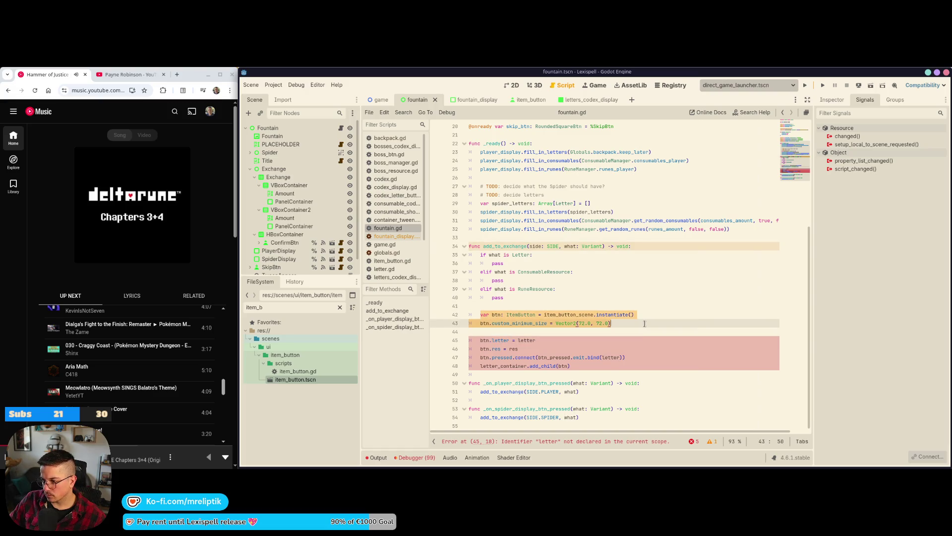
key(alt+Up)
key(alt+Up)
key(alt+Up)
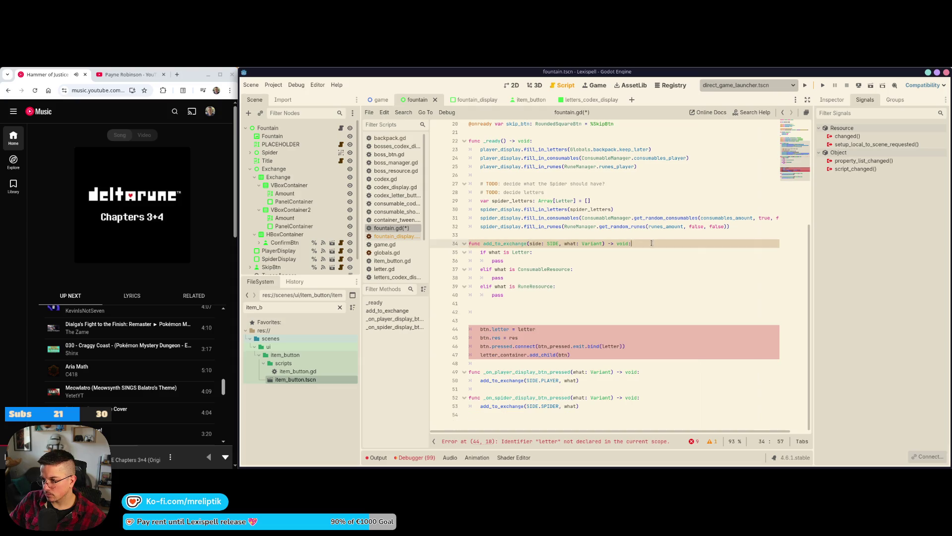
key(Return)
key(ctrl+s)
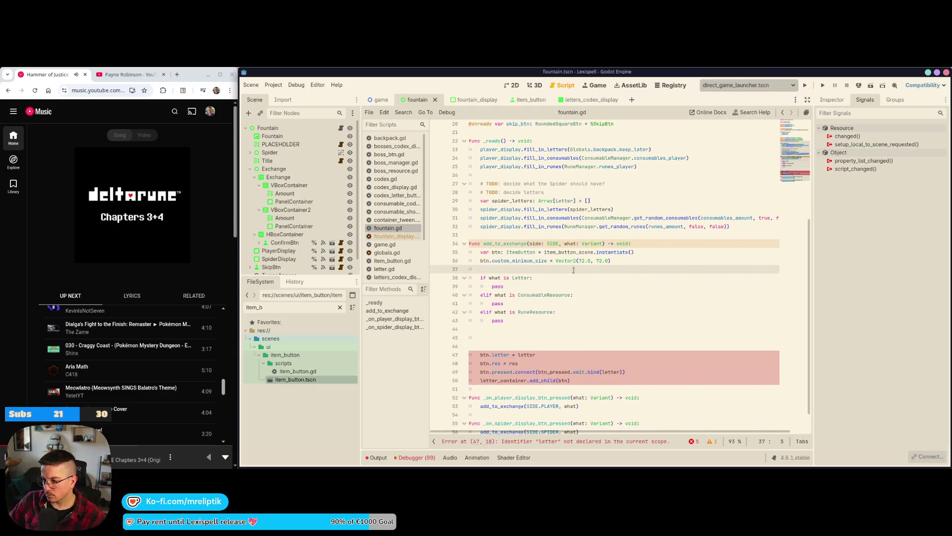
scroll(574, 275, down, 1)
click(510, 317)
key(Delete)
key(Delete)
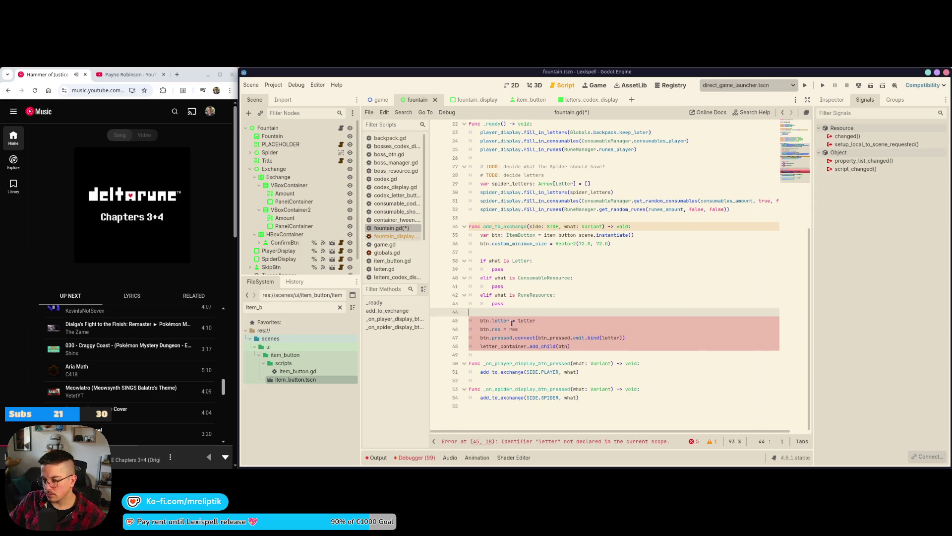
Replace the btn.pressed connection's callback with queue_free.
click(539, 338)
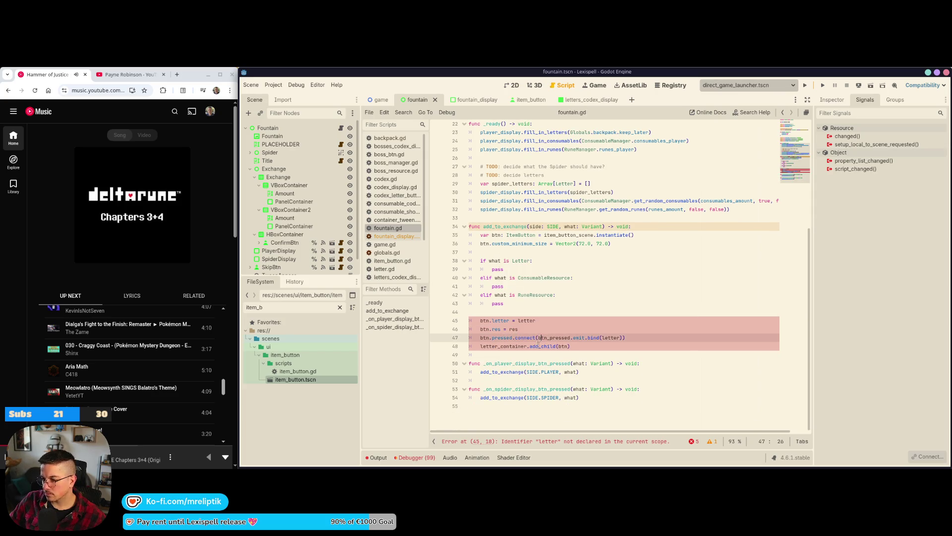
double_click(556, 337)
double_click(492, 348)
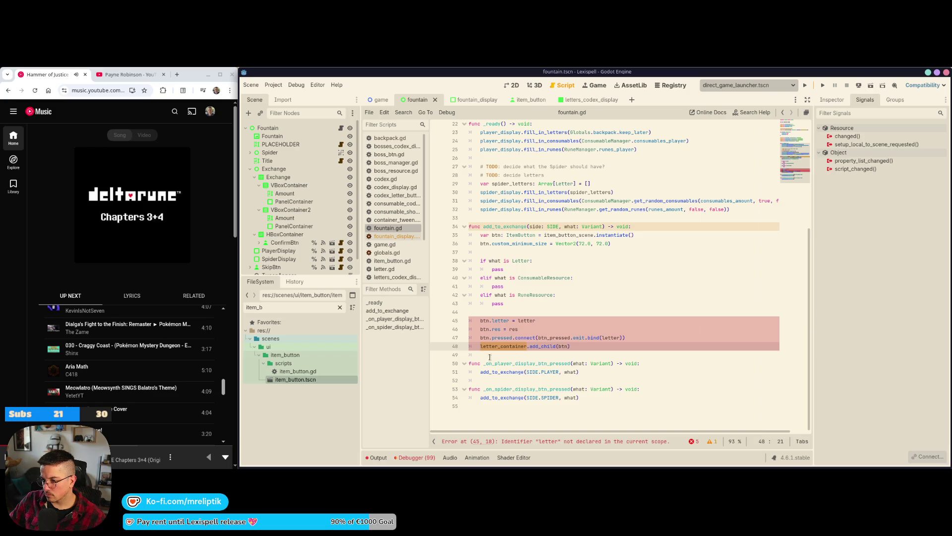
click(489, 356)
key(Down)
key(Up)
key(Up)
key(Up)
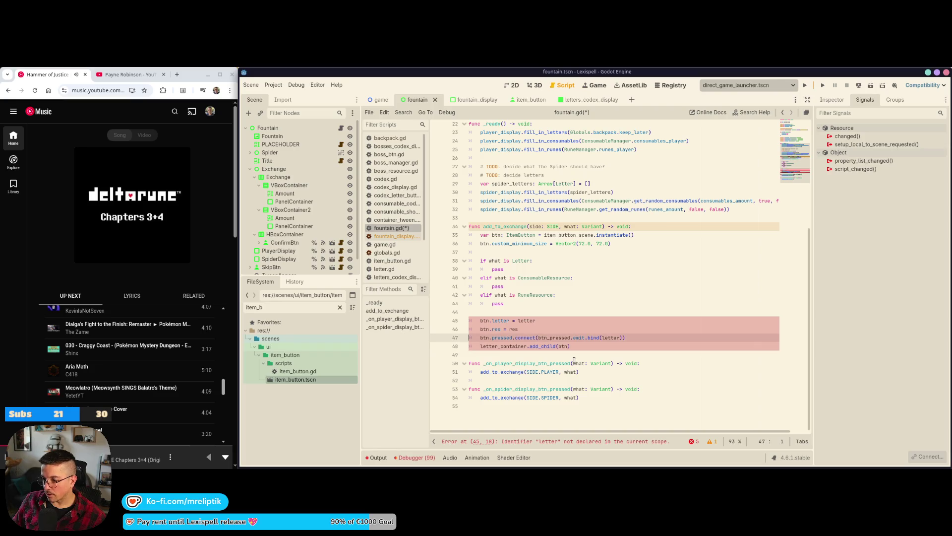
key(Right)
key(Right)
key(Right)
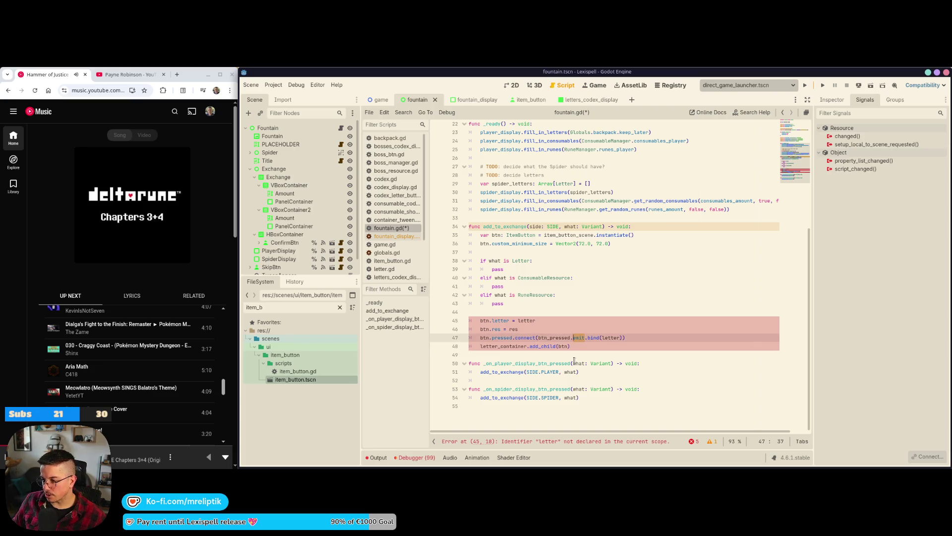
key(Right)
key(Right)
key(Right)
key(ctrl+shift+Left)
key(ctrl+shift+Left)
key(ctrl+shift+Left)
text(queu)
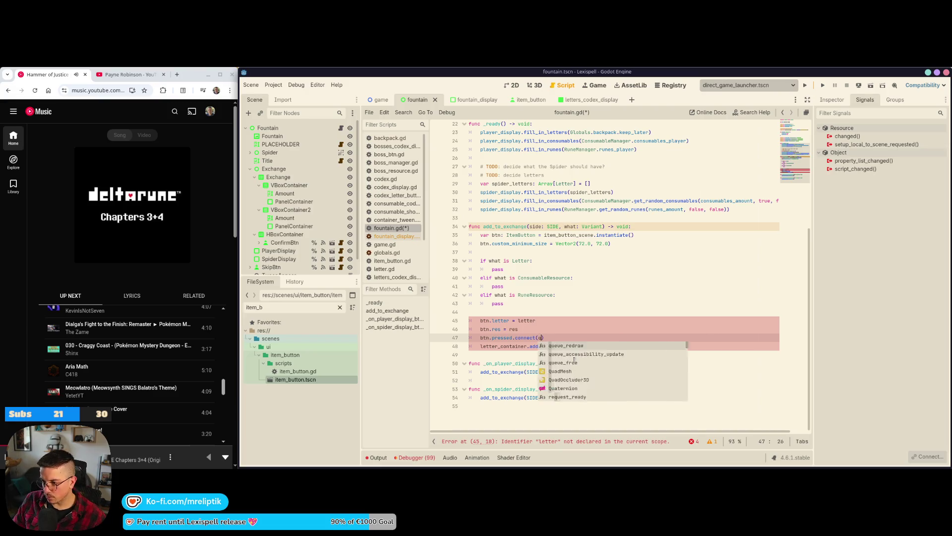
key(Down)
key(Down)
key(Return)
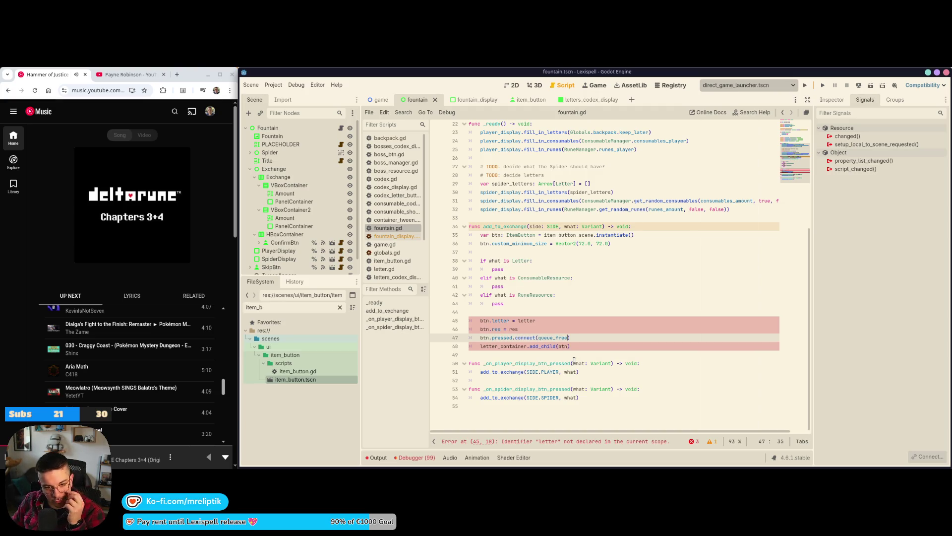
Open a new line below add_child and begin typing a remove_from_exchange function name.
click(490, 353)
key(Return)
key(Return)
key(Up)
text(remove_from_)
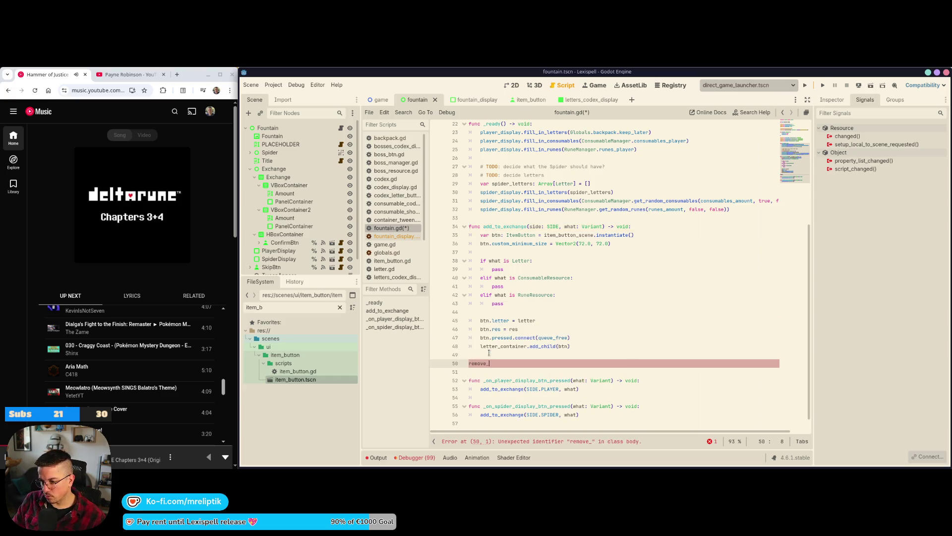
text(exhcang)
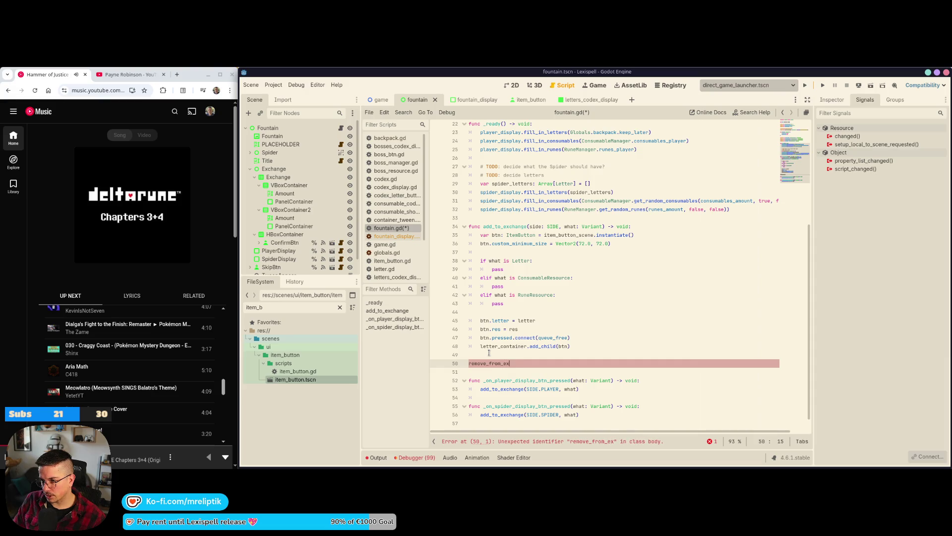
Write the stub func remove_from_exchange() -> void: pass and save.
key(BackSpace)
key(BackSpace)
key(BackSpace)
text(change()
key(Home)
text(func)
key(End)
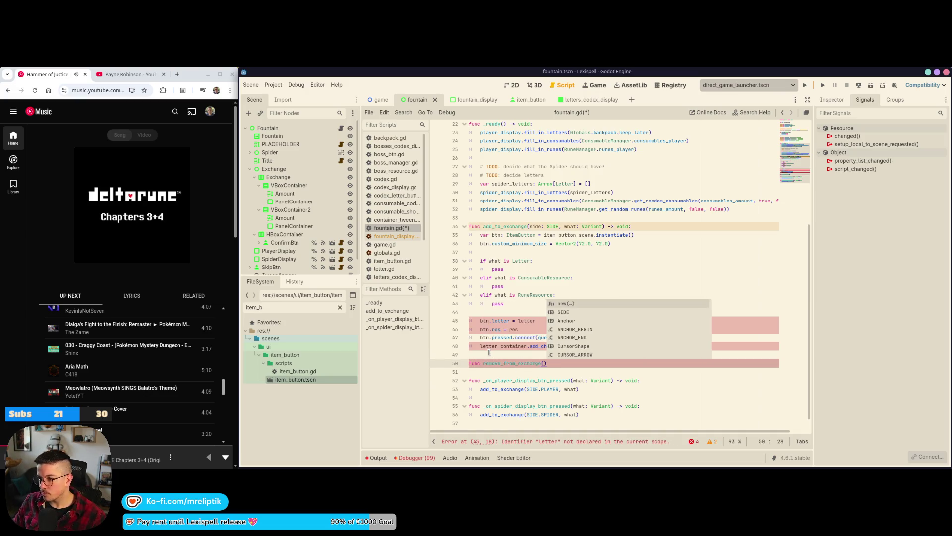
text(-> void:)
key(Return)
text(pass)
key(ctrl+s)
Give remove_from_exchange the parameters side: SIDE and what: Variant, then save.
key(Up)
key(ctrl+Right)
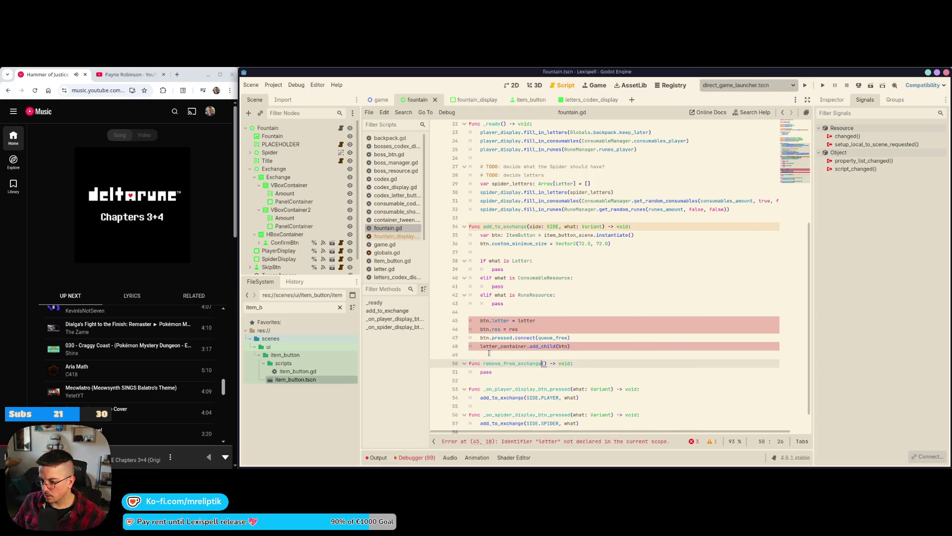
text(side:)
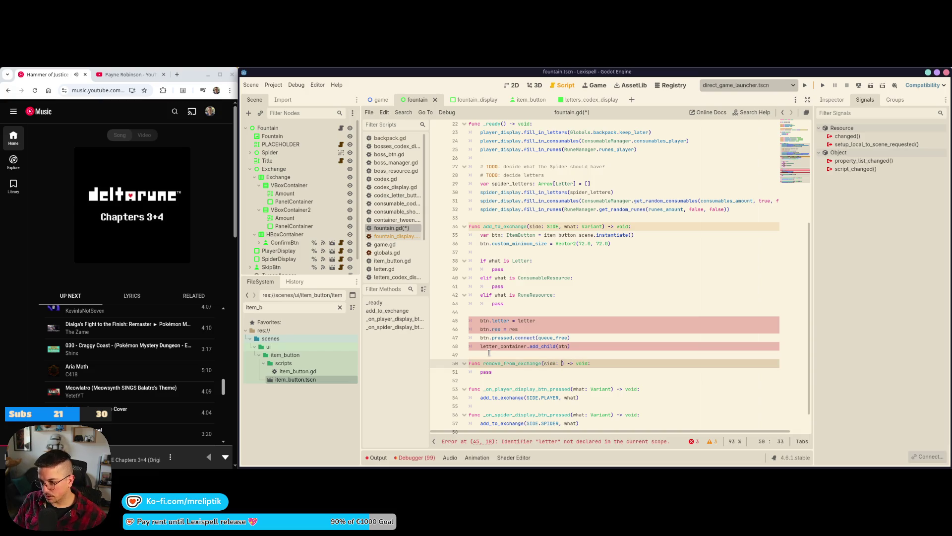
text( SIDE)
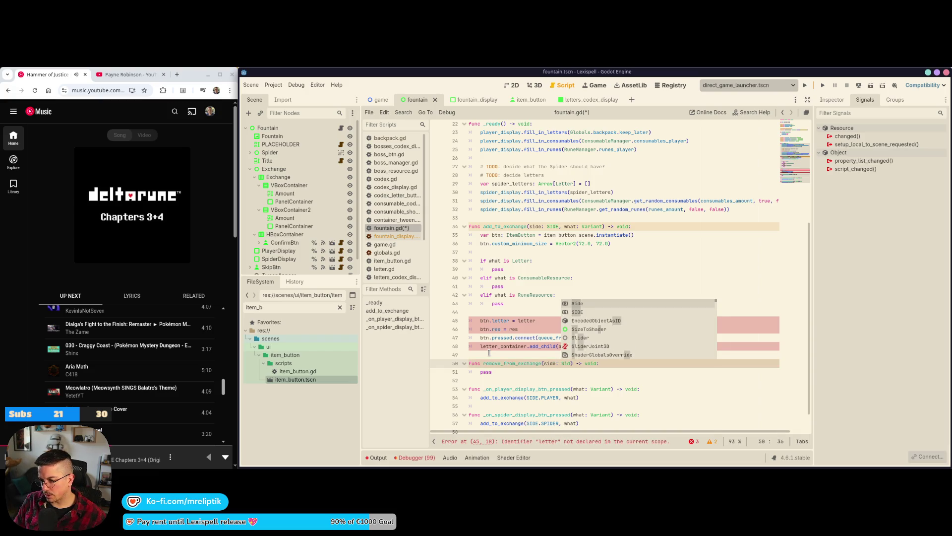
key(ctrl+s)
text(, what: Variant)
key(ctrl+s)
Comment out the queue_free connection and move the add_child line above it.
click(549, 330)
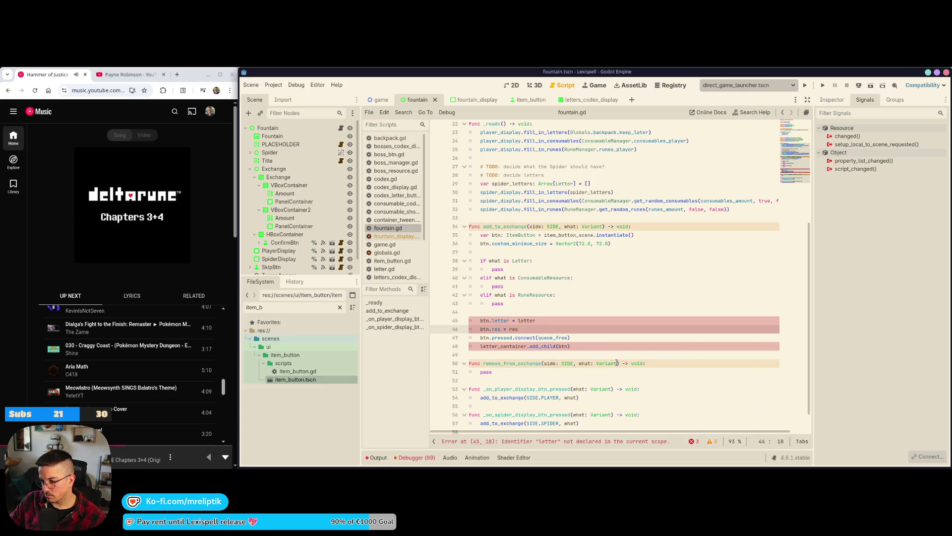
click(507, 371)
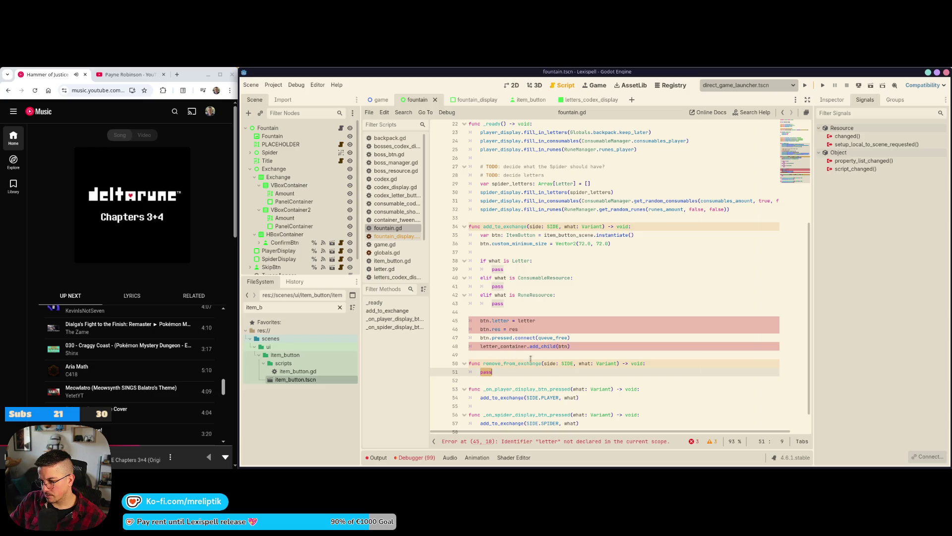
click(586, 345)
click(589, 337)
key(ctrl+k)
key(ctrl+shift+Return)
key(Down)
key(Down)
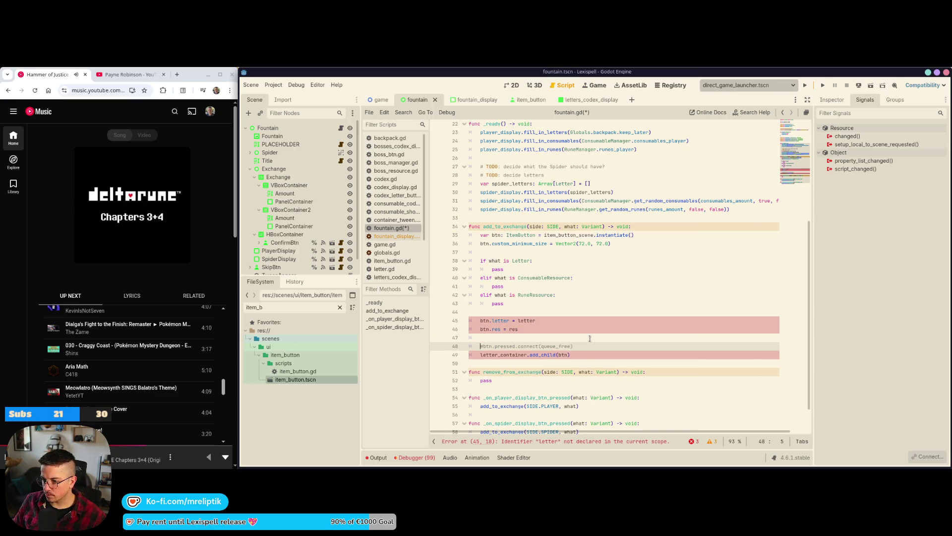
key(alt+Up)
key(alt+Up)
key(Down)
key(Down)
key(alt+Up)
key(alt+Up)
key(Up)
Add a TODO comment about click-to-remove above the commented connection and save.
key(Down)
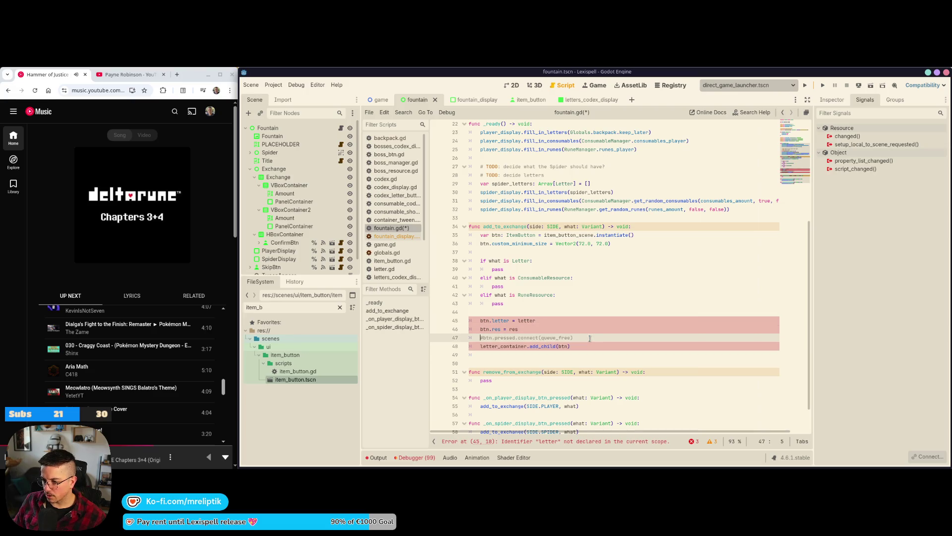
key(ctrl+shift+Return)
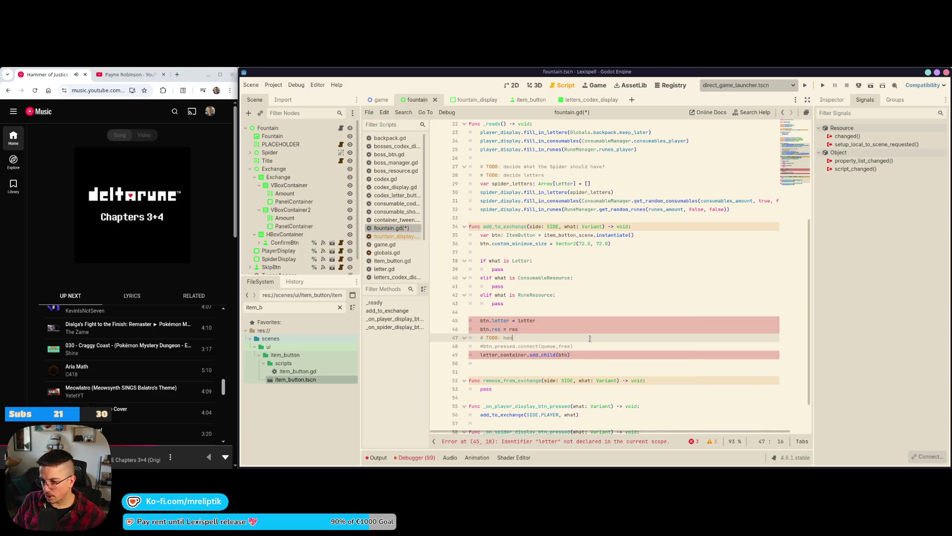
text(ck o)
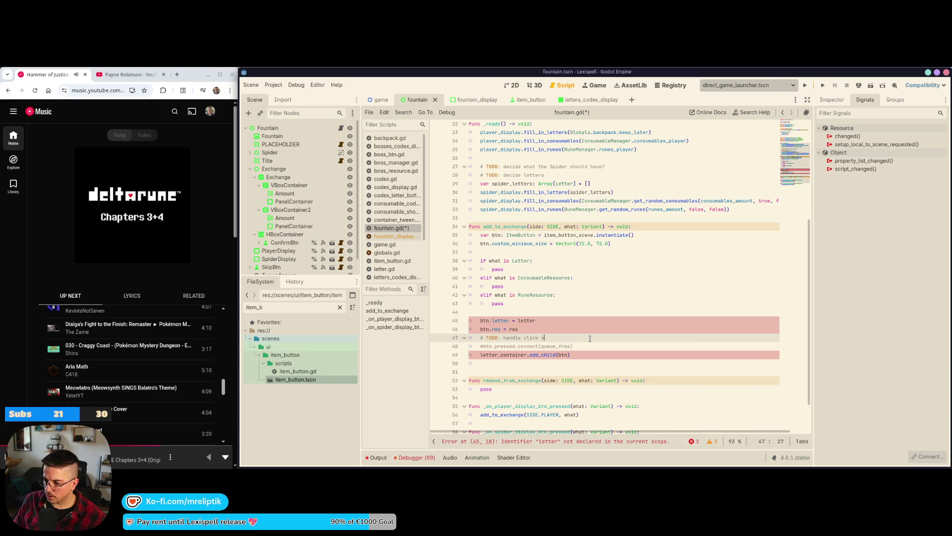
text(cking)
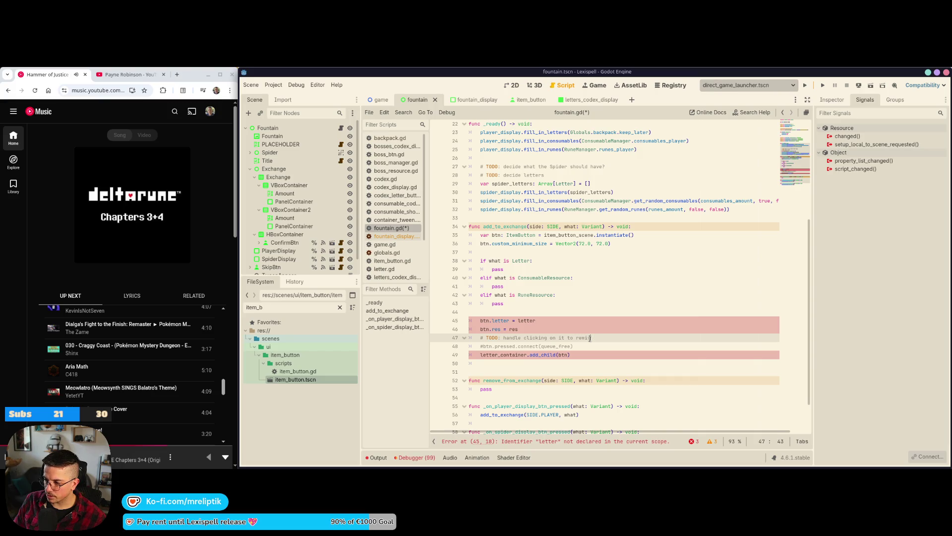
text(it)
key(ctrl+s)
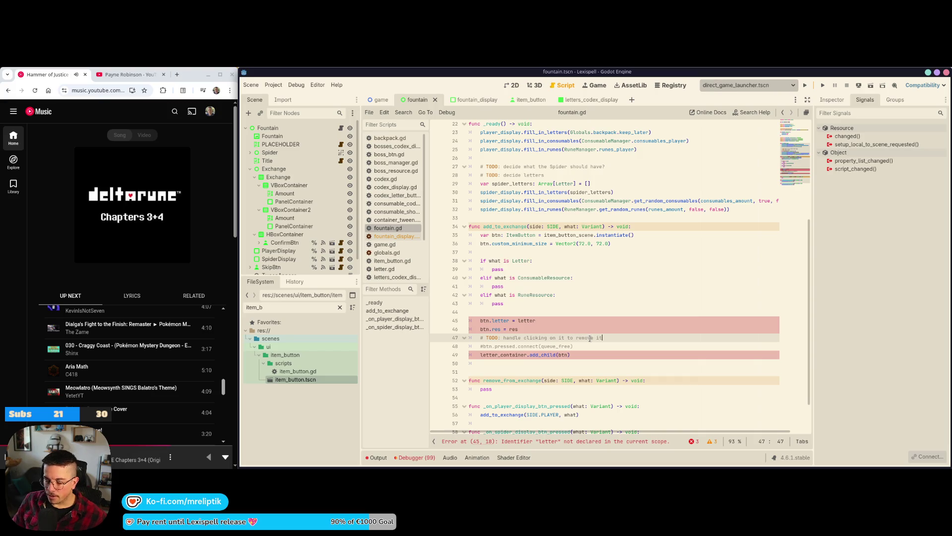
Close the letters_codex_display scene tab and open the fountain scene.
right_click(529, 103)
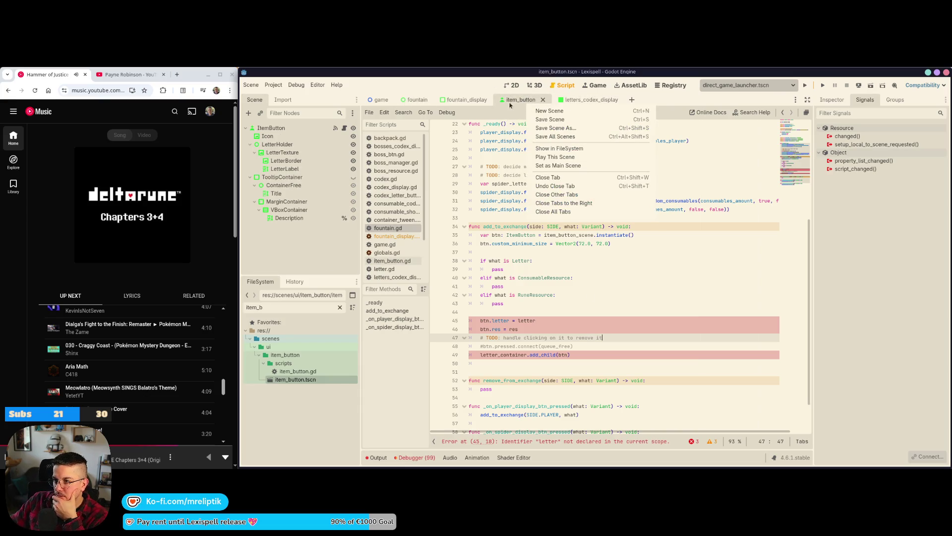
key(Escape)
click(511, 85)
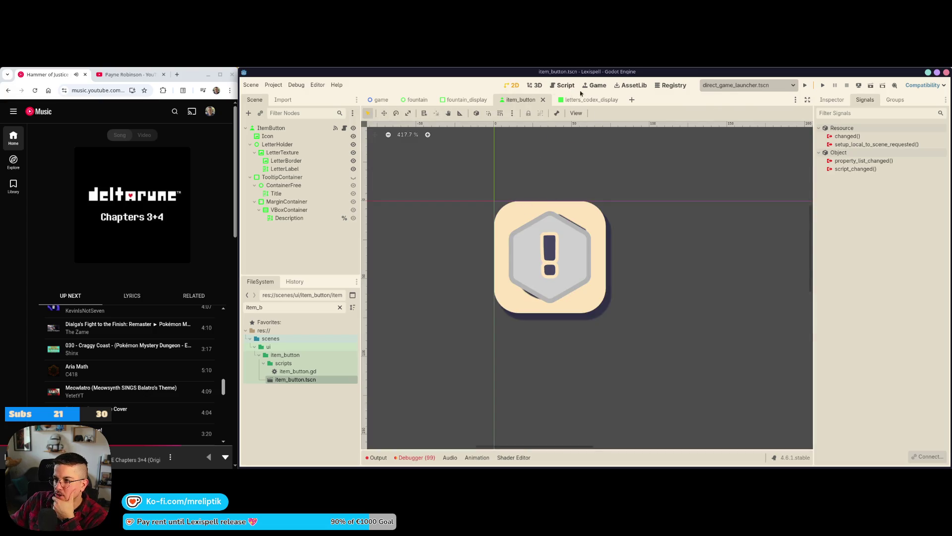
click(582, 99)
middle_click(583, 99)
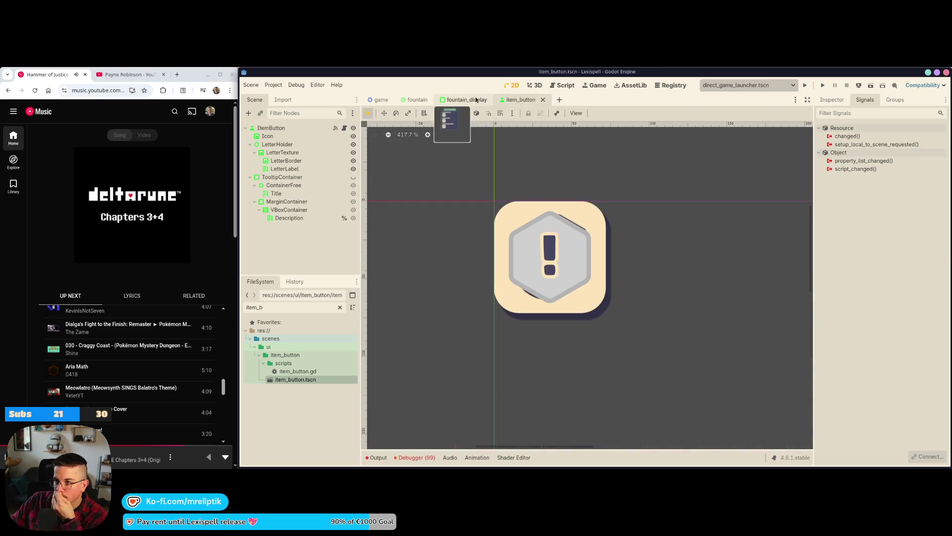
click(469, 102)
click(420, 101)
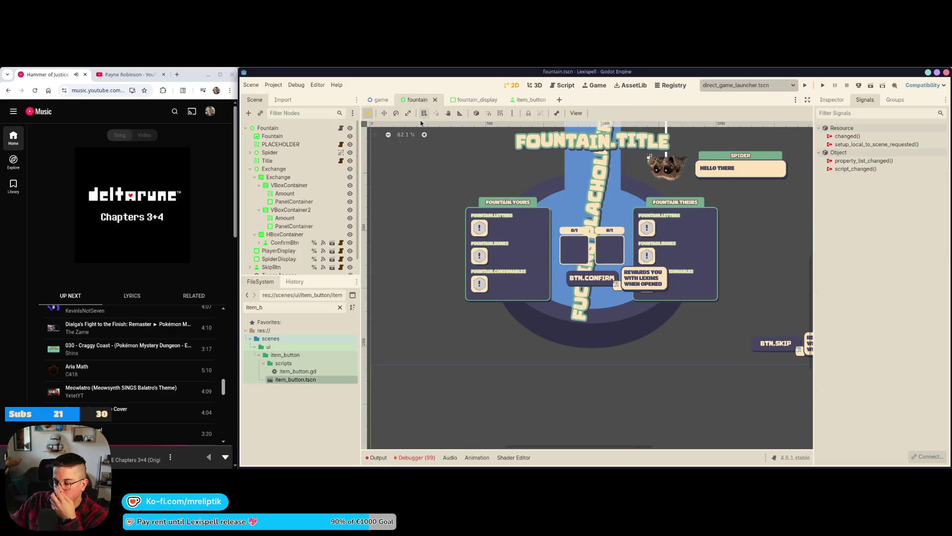
Rename the two PanelContainers to ExchangePlayer and EchangerSpider and save the scene.
right_click(292, 202)
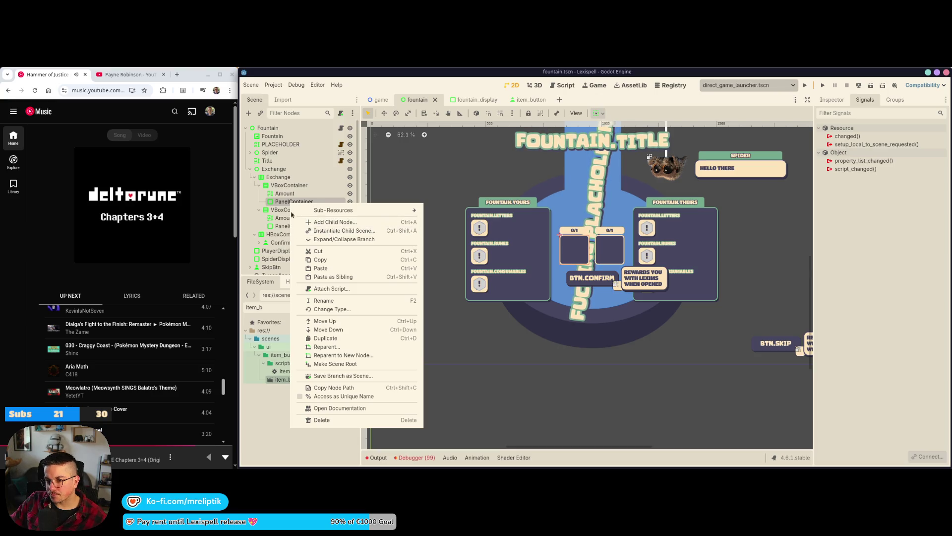
click(307, 201)
double_click(307, 201)
text(Exchange)
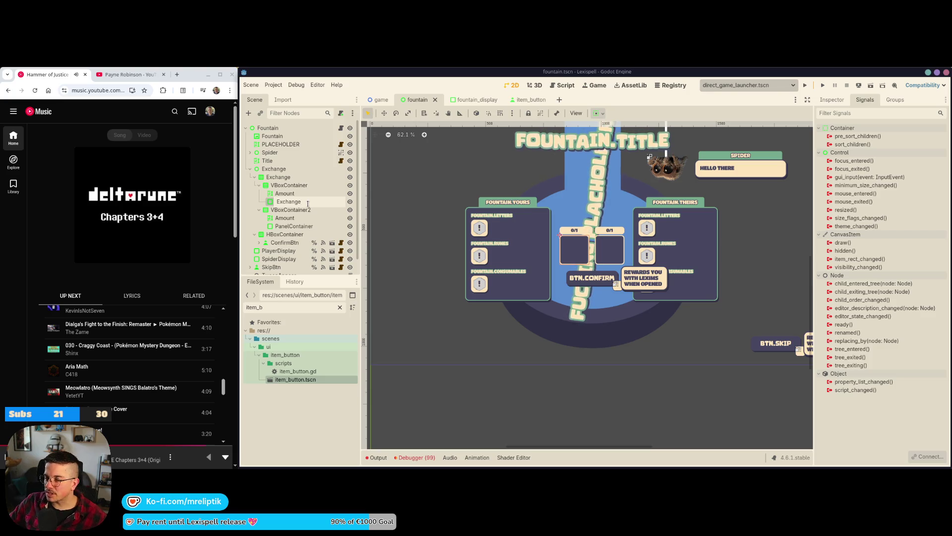
key(Return)
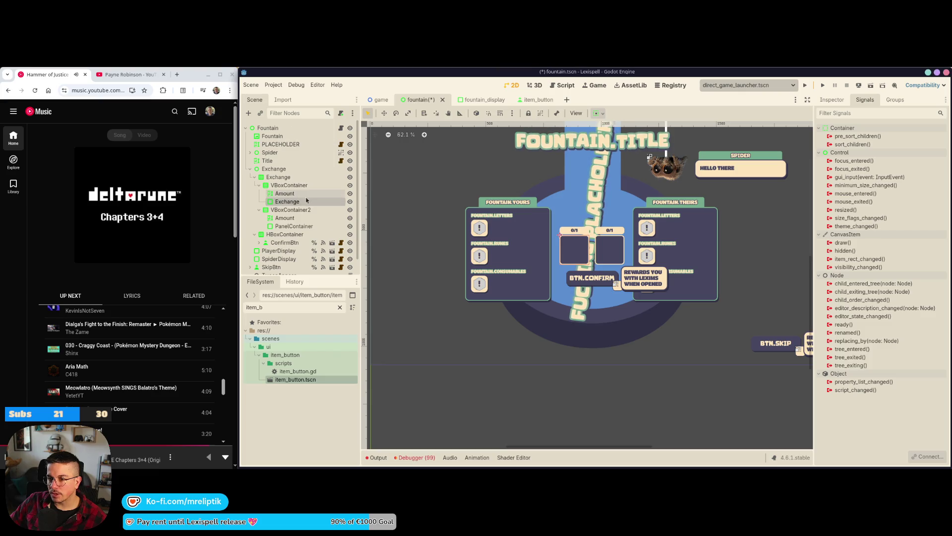
key(Return)
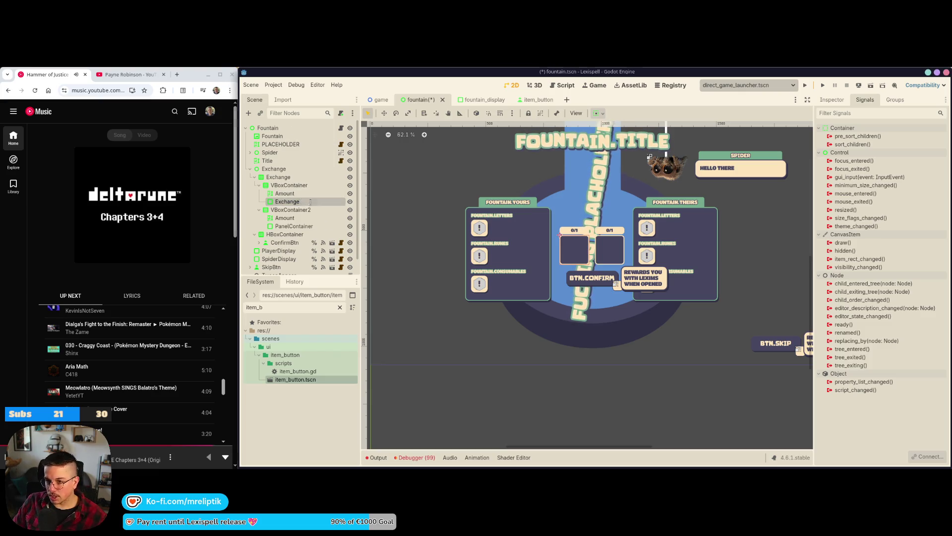
double_click(307, 226)
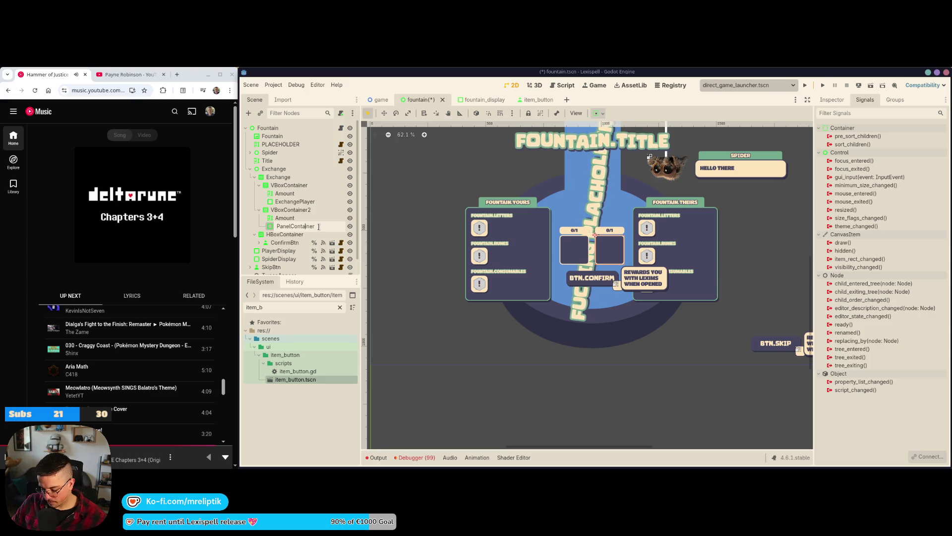
text(Ex)
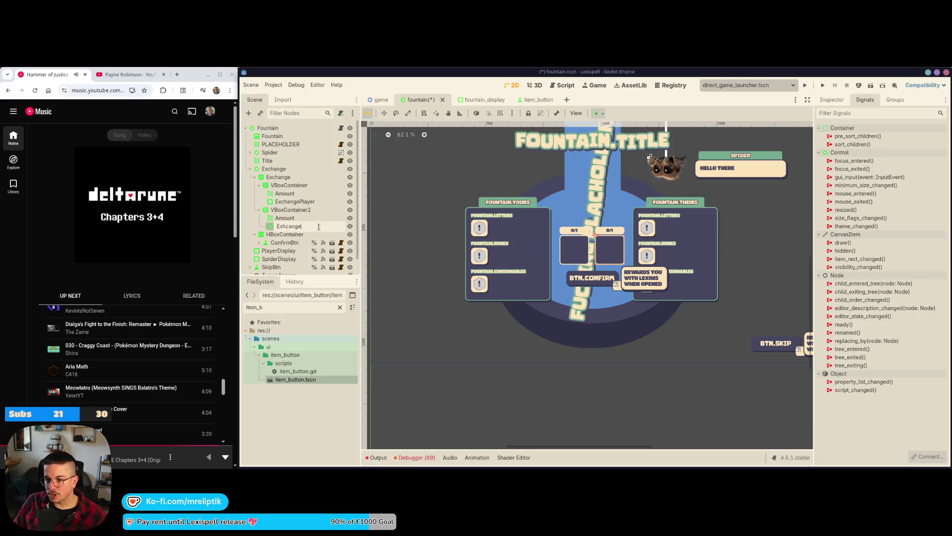
key(BackSpace)
text(changerSp)
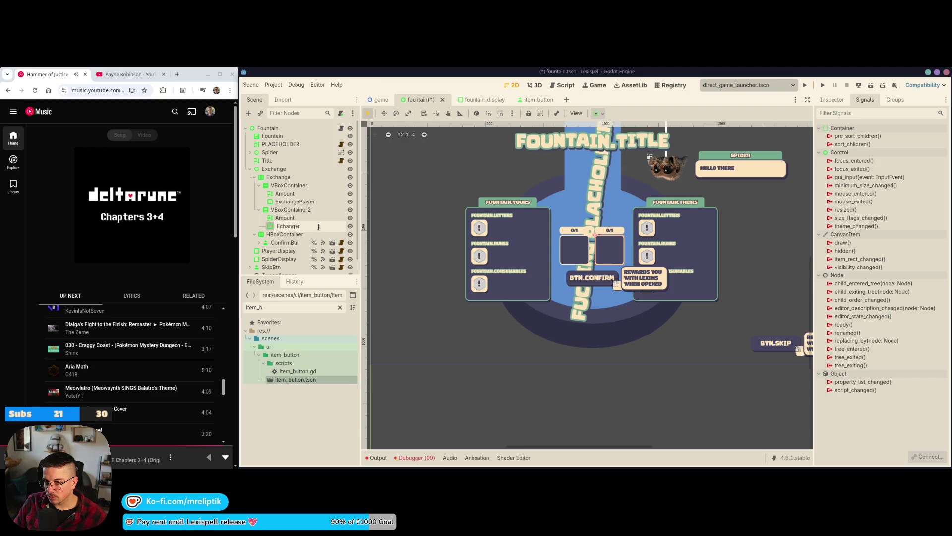
text(ider)
key(Return)
key(ctrl+s)
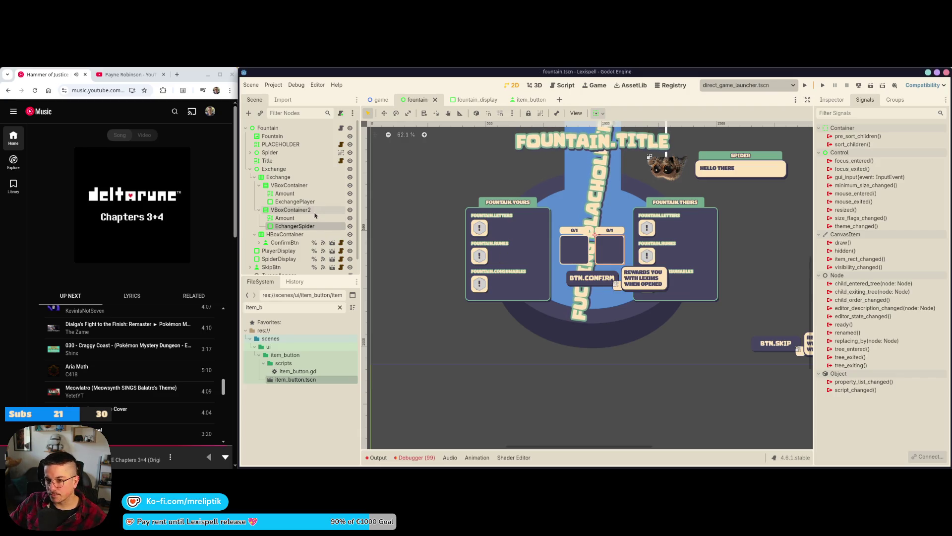
Instantiate item_button.tscn as a child scene under ExchangePlayer.
click(298, 202)
right_click(300, 200)
click(337, 227)
text(item_b)
key(Return)
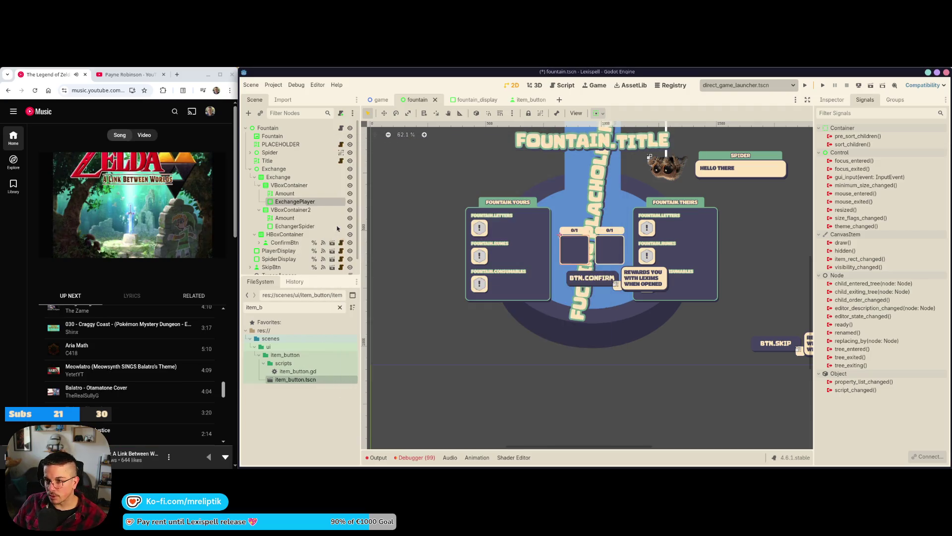
Set the ItemButton's container sizing to Fill both horizontally and vertically.
key(shift+f)
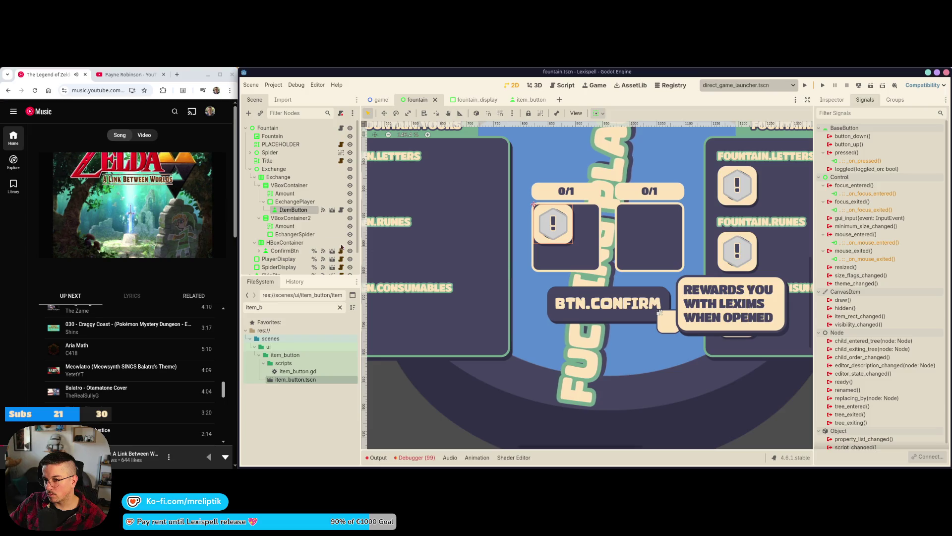
click(832, 99)
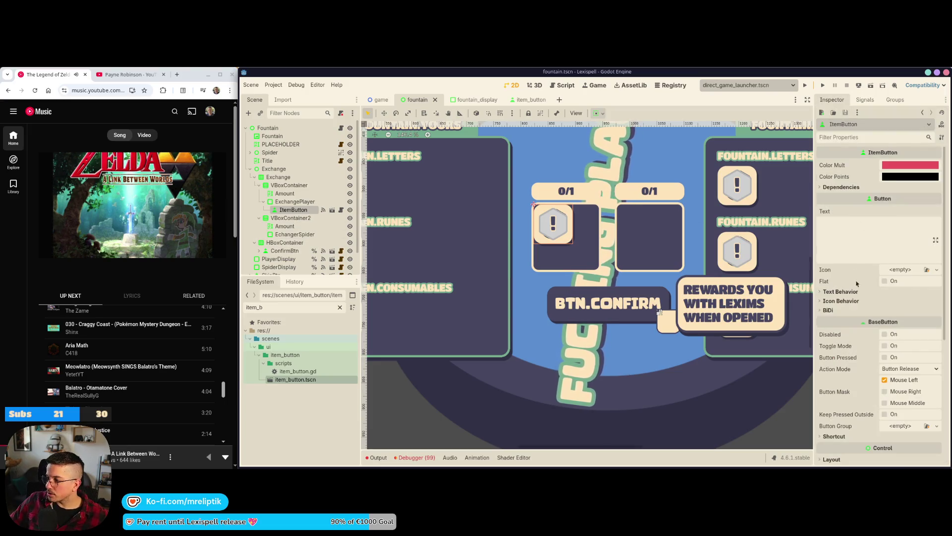
scroll(882, 387, down, 5)
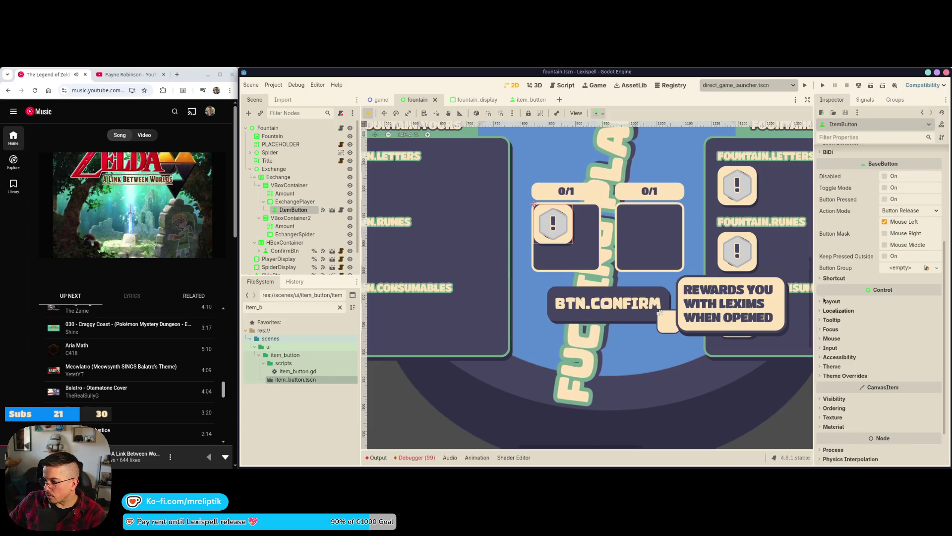
click(827, 301)
click(848, 393)
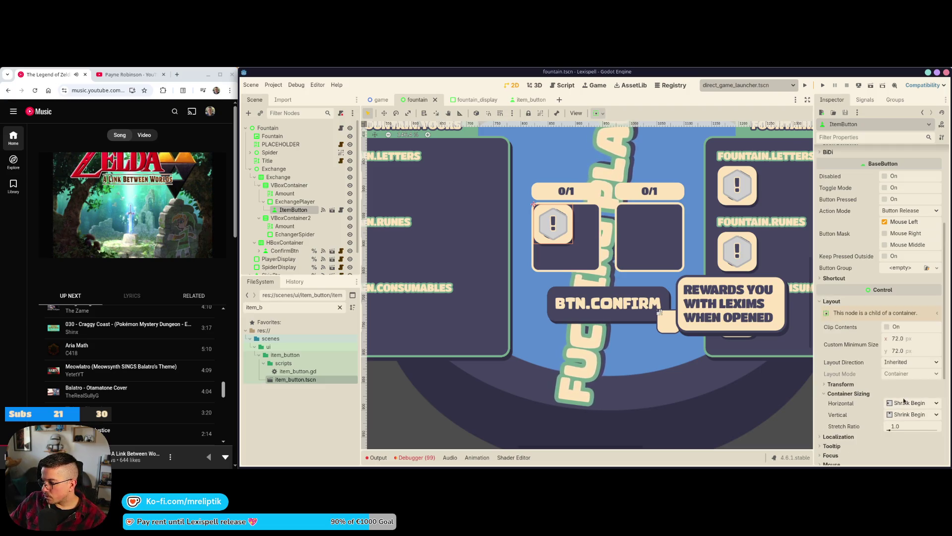
click(912, 403)
click(910, 415)
click(911, 415)
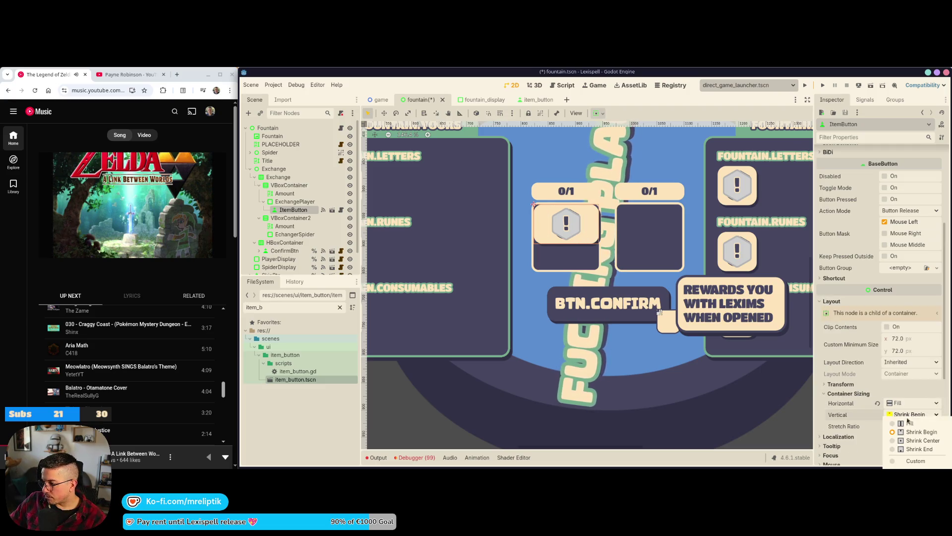
click(910, 424)
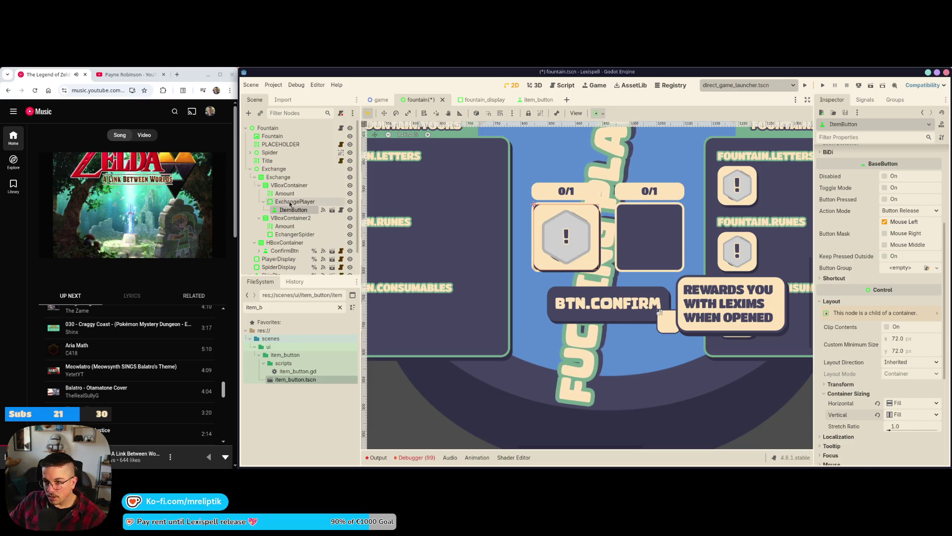
Add a MarginContainer under ExchangePlayer, nest ItemButton inside it, save, and reopen fountain.gd.
right_click(295, 202)
click(321, 221)
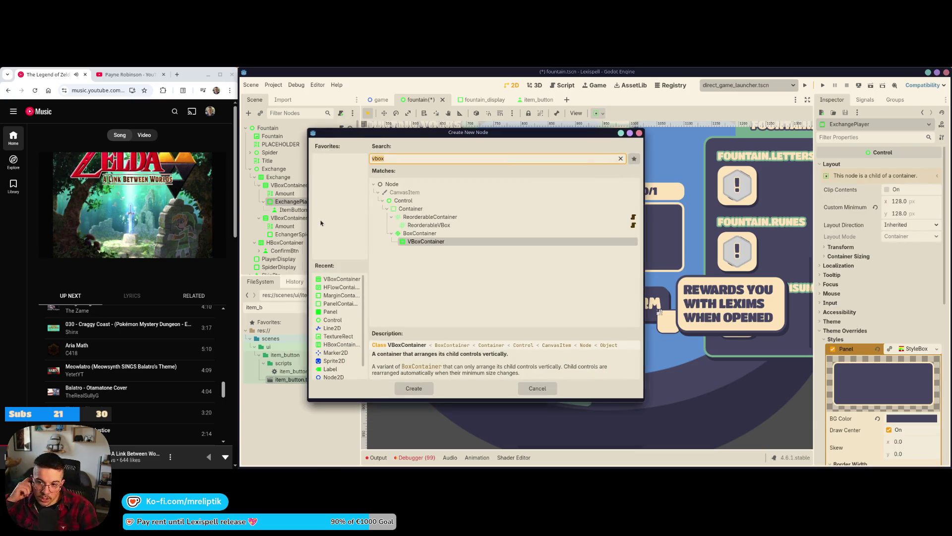
key(BackSpace)
key(BackSpace)
key(BackSpace)
text(margin)
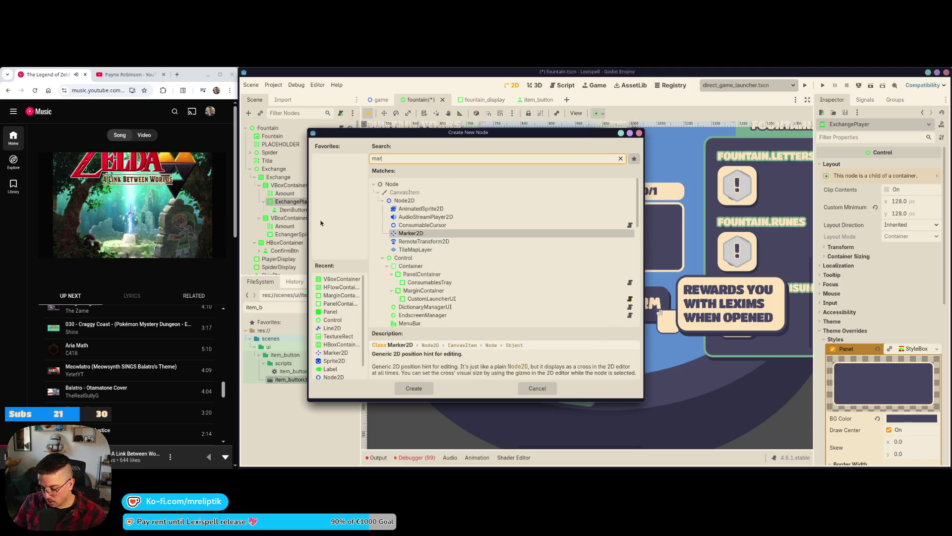
key(Return)
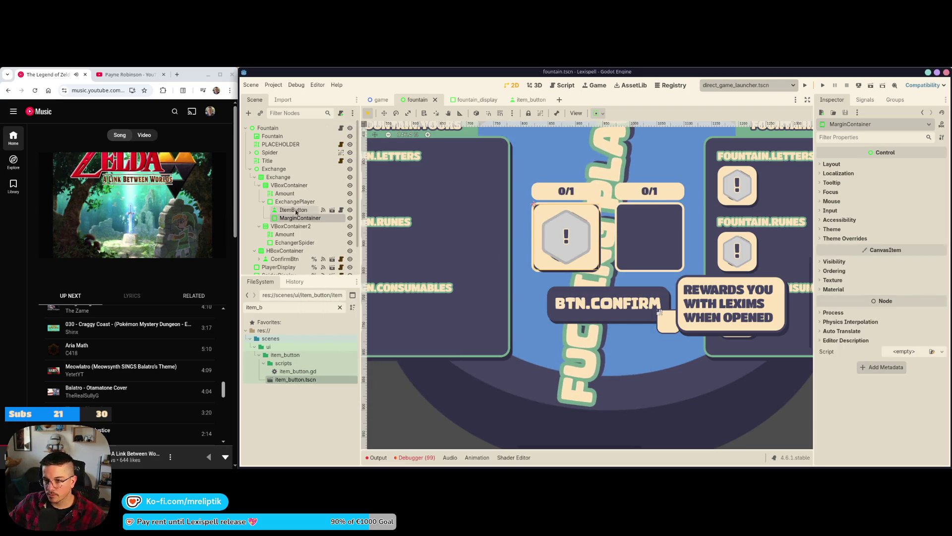
drag(300, 219, 292, 207)
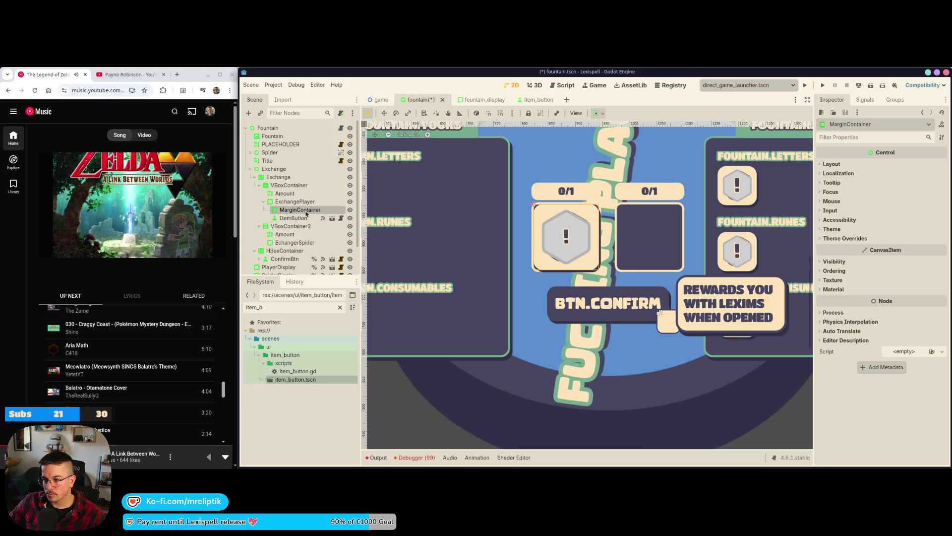
double_click(306, 211)
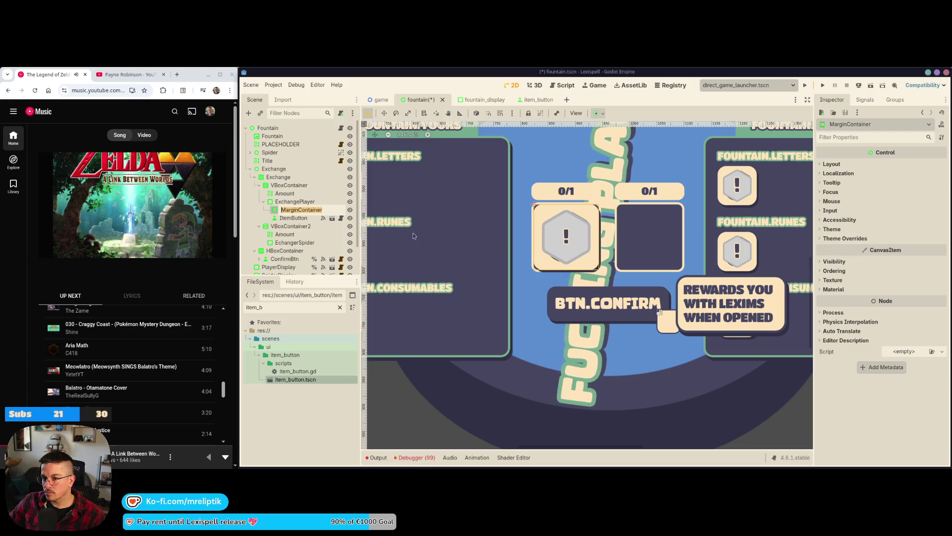
drag(293, 218, 303, 212)
key(ctrl+s)
click(340, 128)
click(537, 287)
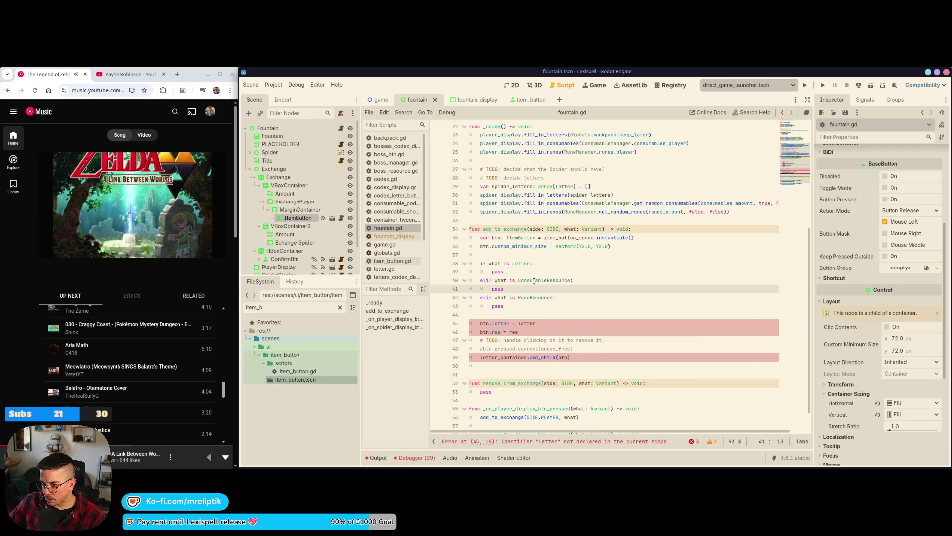
Add btn.size_flags_horizontal = Control.SIZE_EXPAND_FILL after the custom_minimum_size line and duplicate it.
click(619, 245)
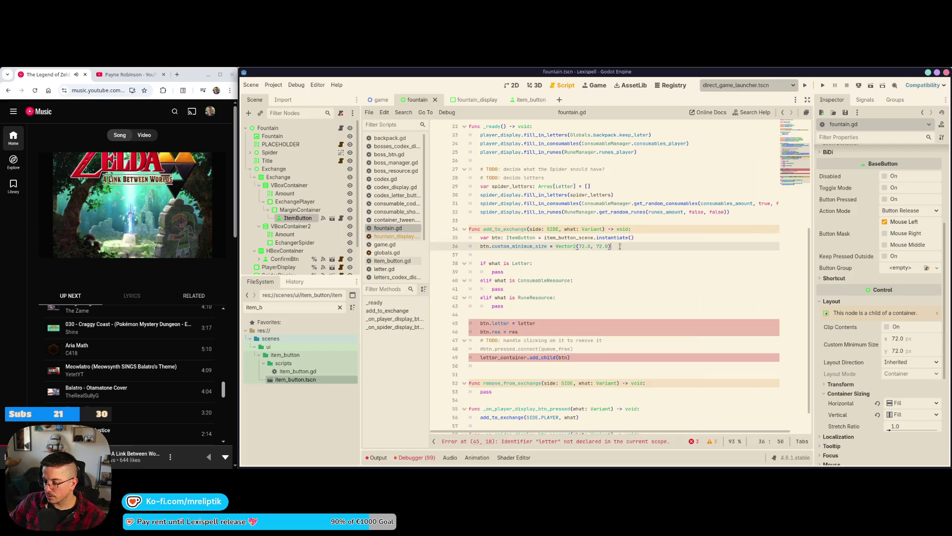
key(Return)
text(btn.)
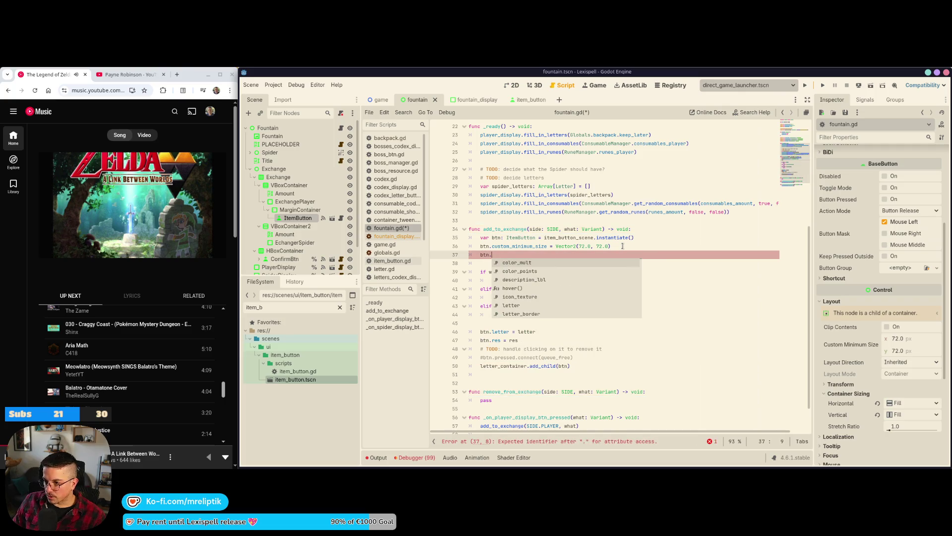
text(horizon)
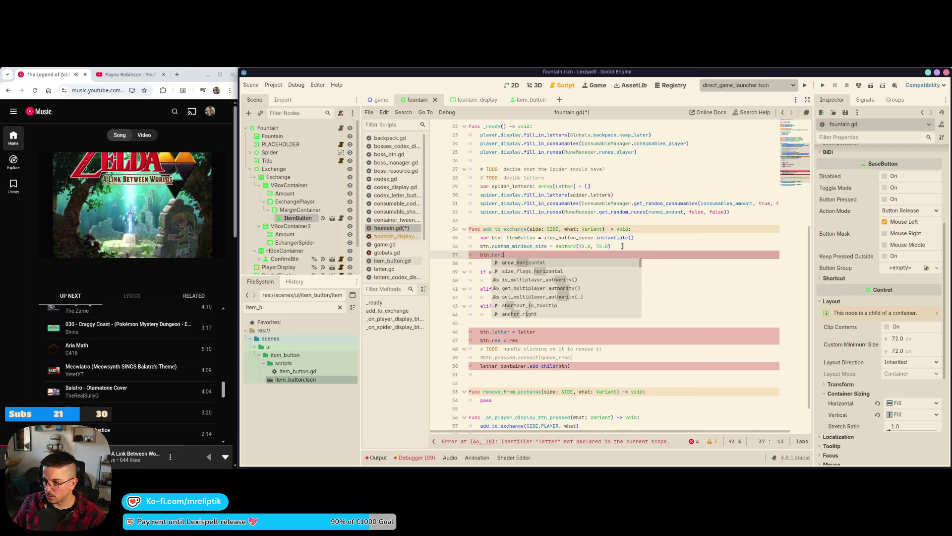
key(BackSpace)
key(BackSpace)
key(BackSpace)
text(size_fla)
key(Down)
key(Return)
text(= F)
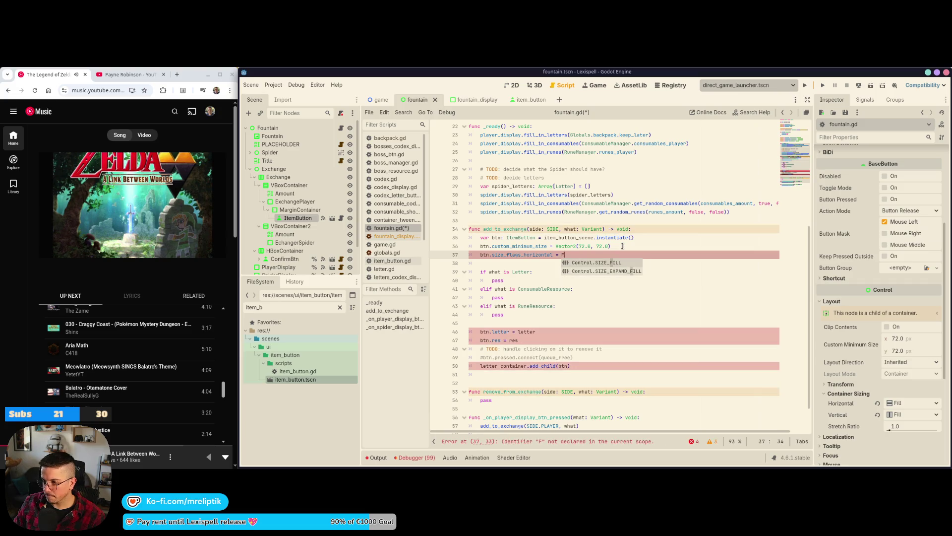
key(BackSpace)
text(Control.EX)
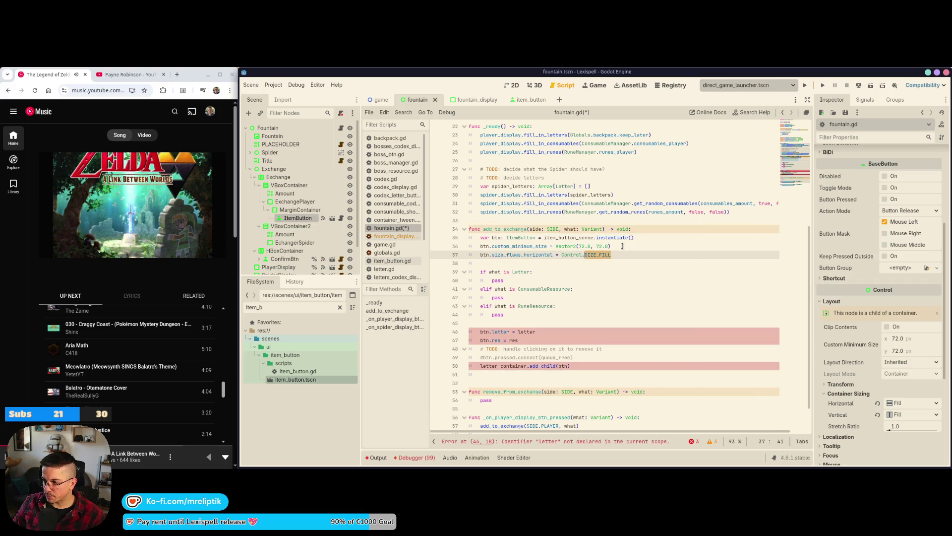
key(Down)
key(Down)
key(Down)
key(Return)
key(ctrl+shift+d)
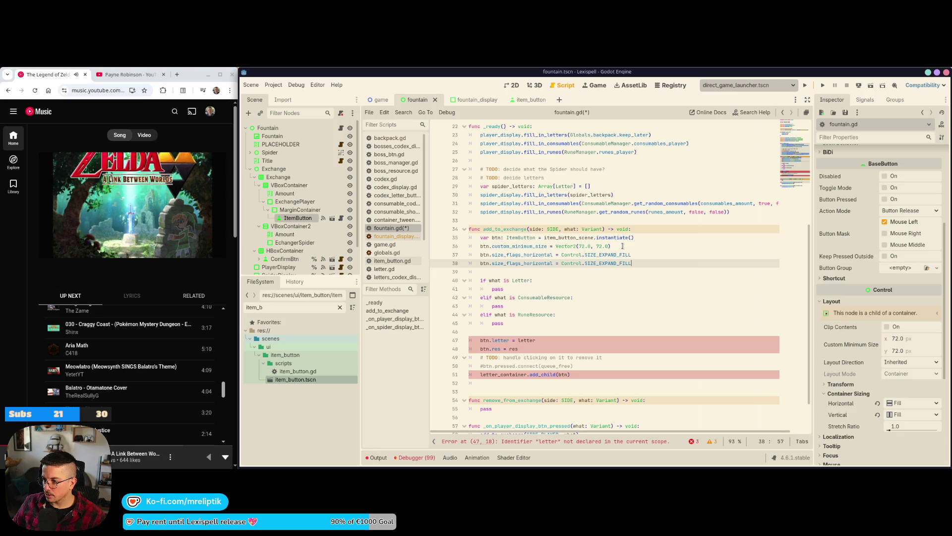